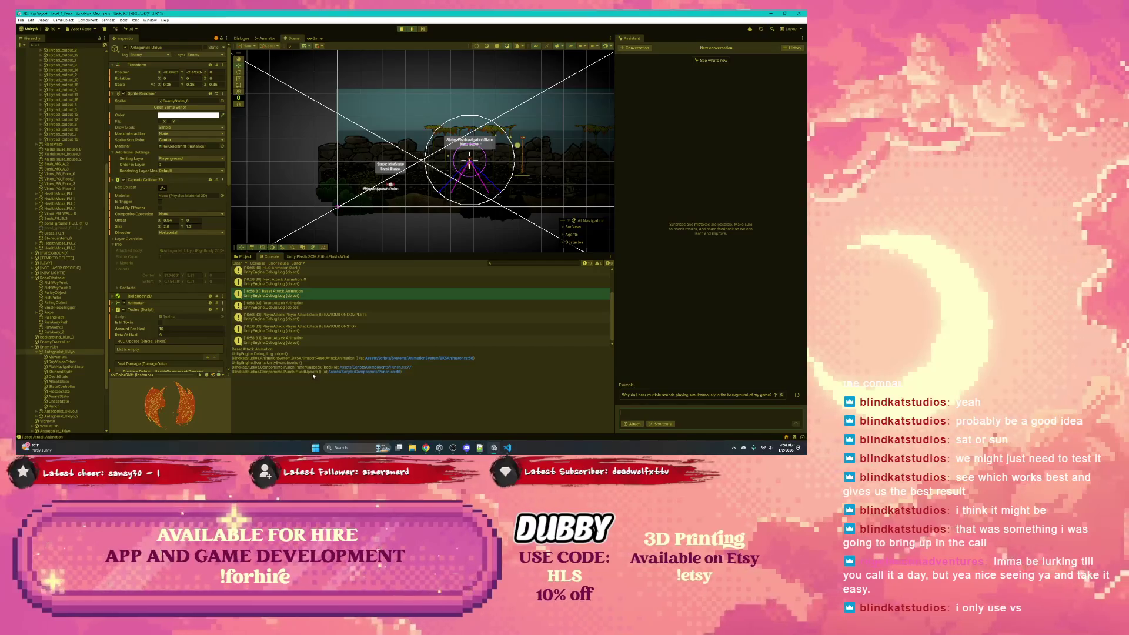
Step: Check the 16:58:33 log's trace, resume the paused game to watch the attack, then stop playtesting
{"action": "left_click", "coordinate": [300, 306]}
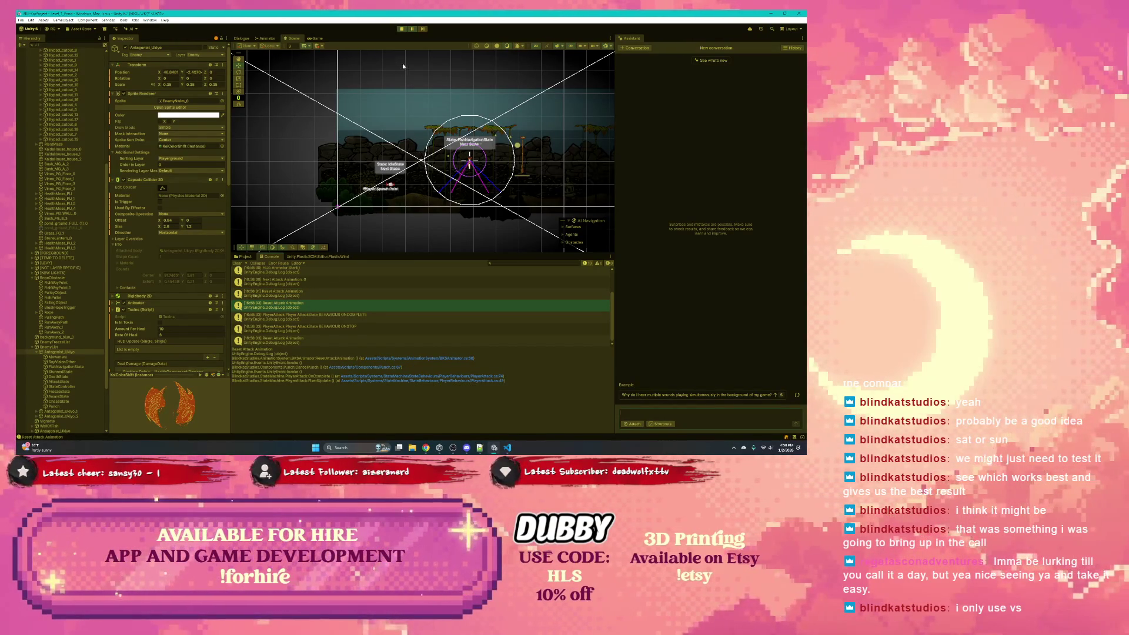
{"action": "left_click", "coordinate": [411, 33]}
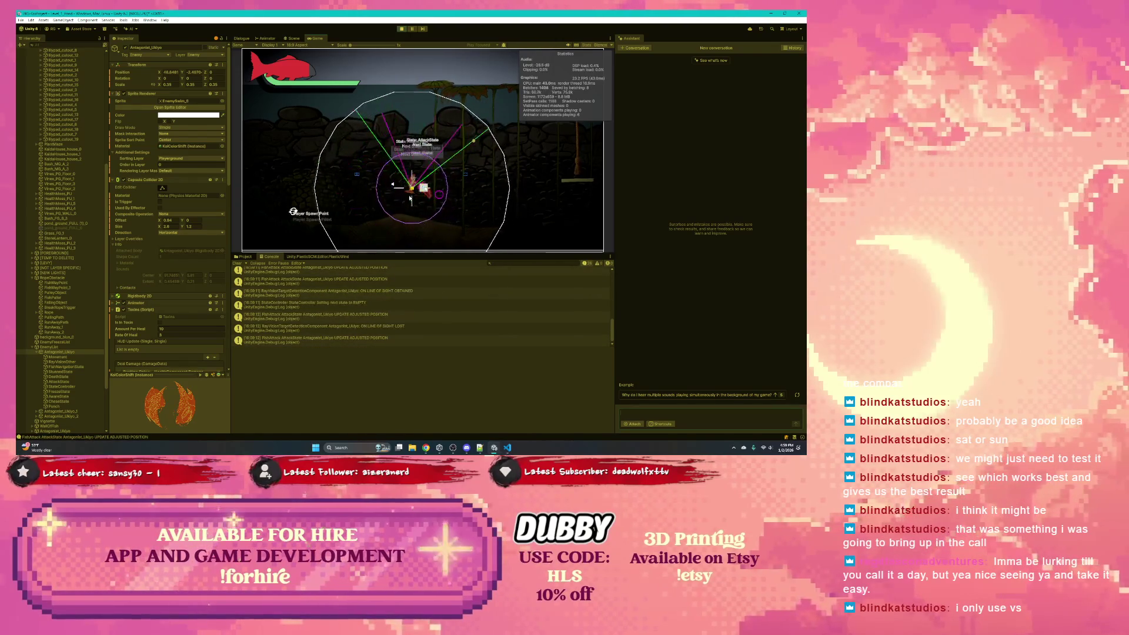
{"action": "left_click", "coordinate": [403, 29]}
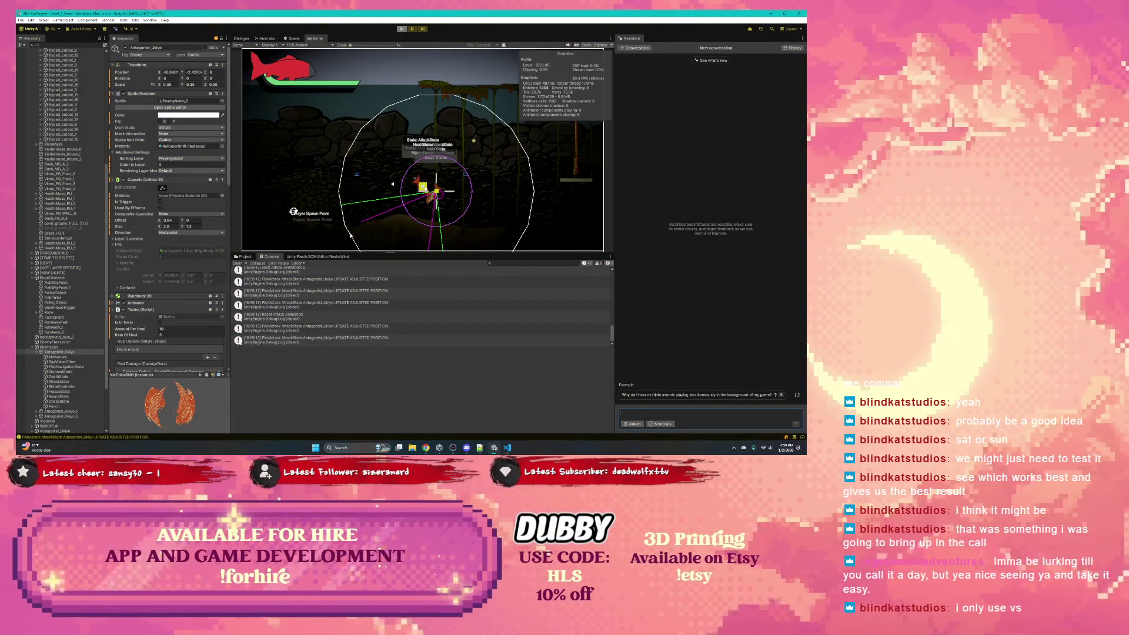
Step: Select AttackState and open PlayerAttack.cs via the Player Attack component's Edit Script option
{"action": "scroll", "coordinate": [163, 363], "scroll_direction": "down", "scroll_amount": 10}
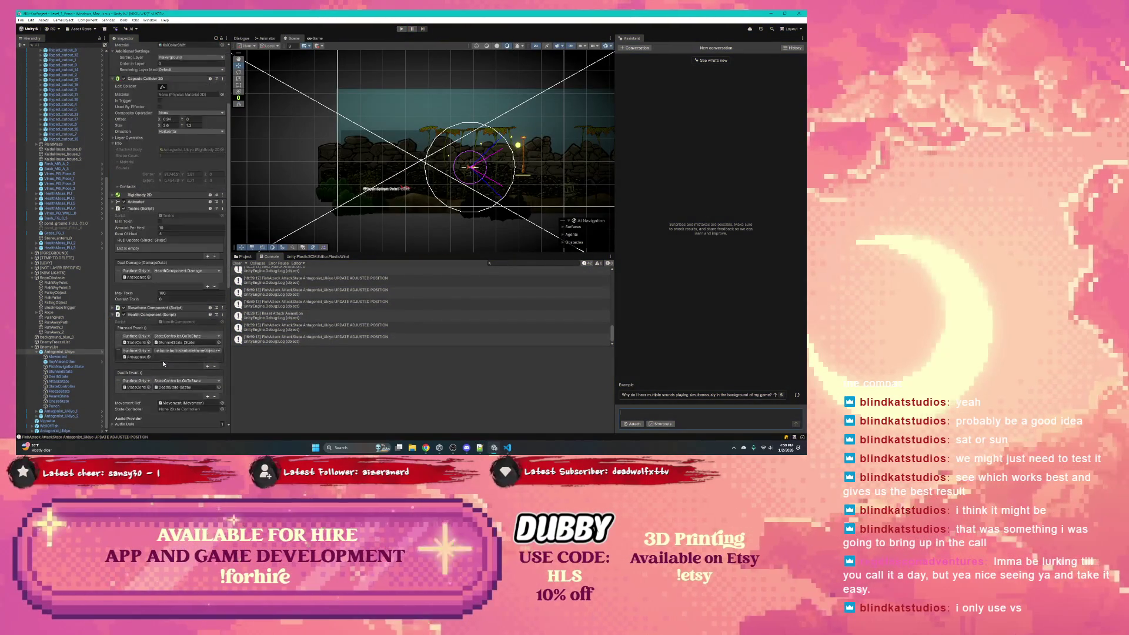
{"action": "scroll", "coordinate": [70, 177], "scroll_direction": "up", "scroll_amount": 10}
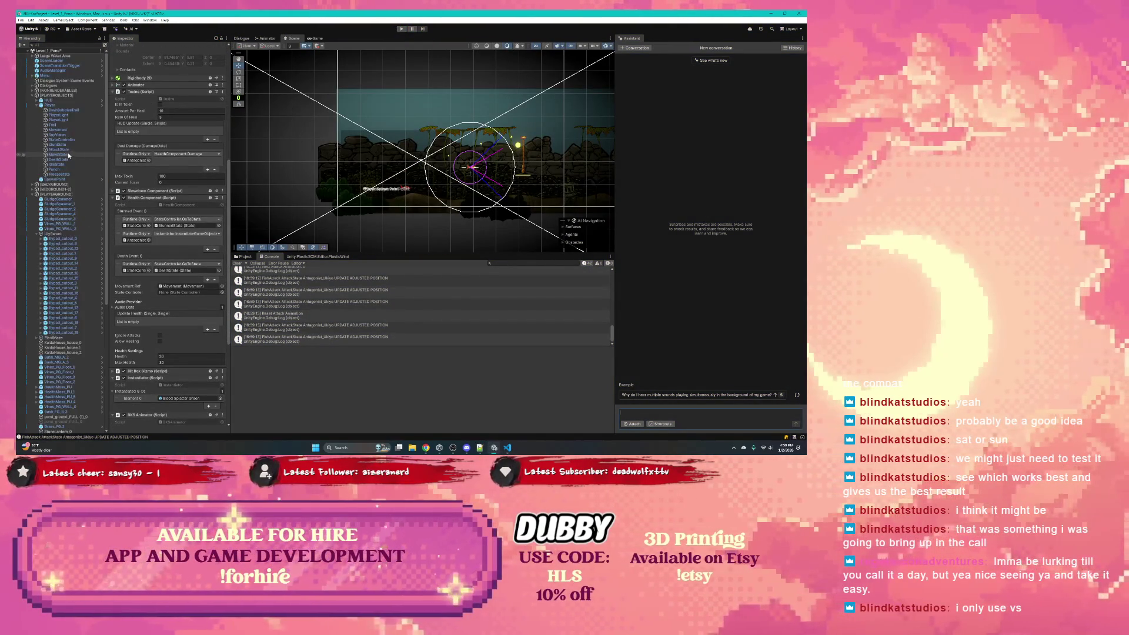
{"action": "left_click", "coordinate": [68, 152]}
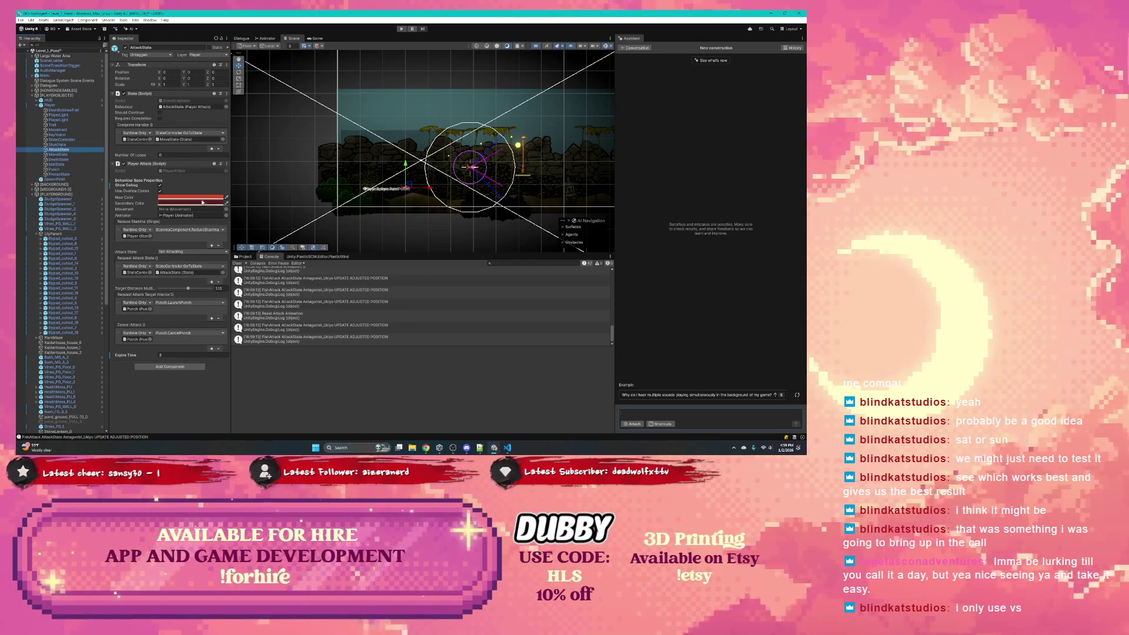
{"action": "left_click", "coordinate": [226, 164]}
{"action": "left_click", "coordinate": [244, 246]}
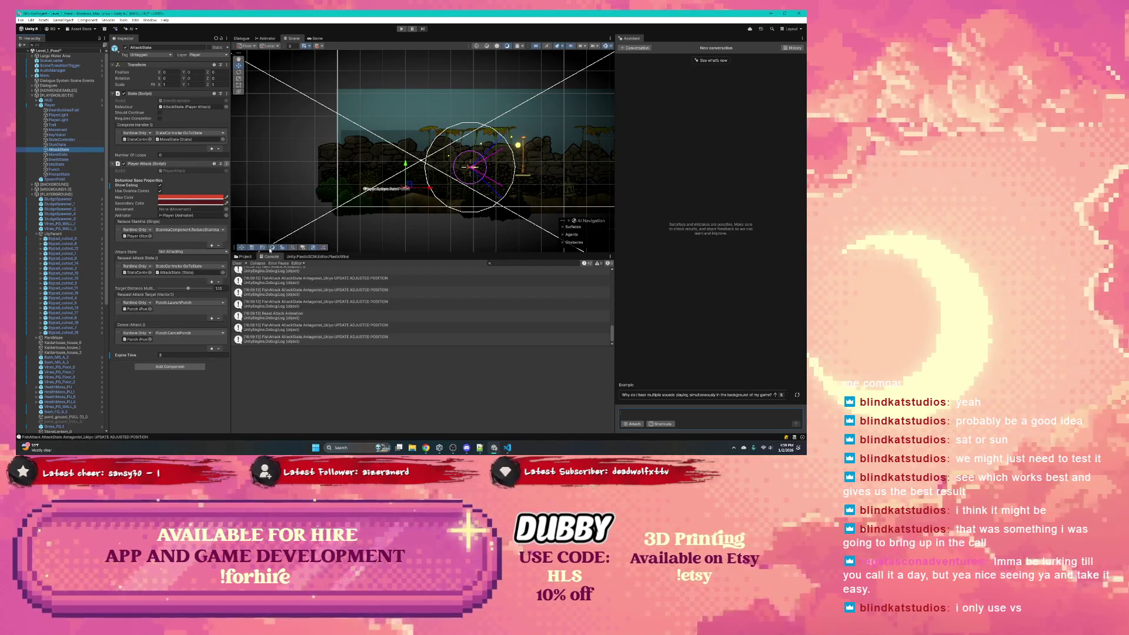
{"action": "scroll", "coordinate": [335, 288], "scroll_direction": "down", "scroll_amount": 10}
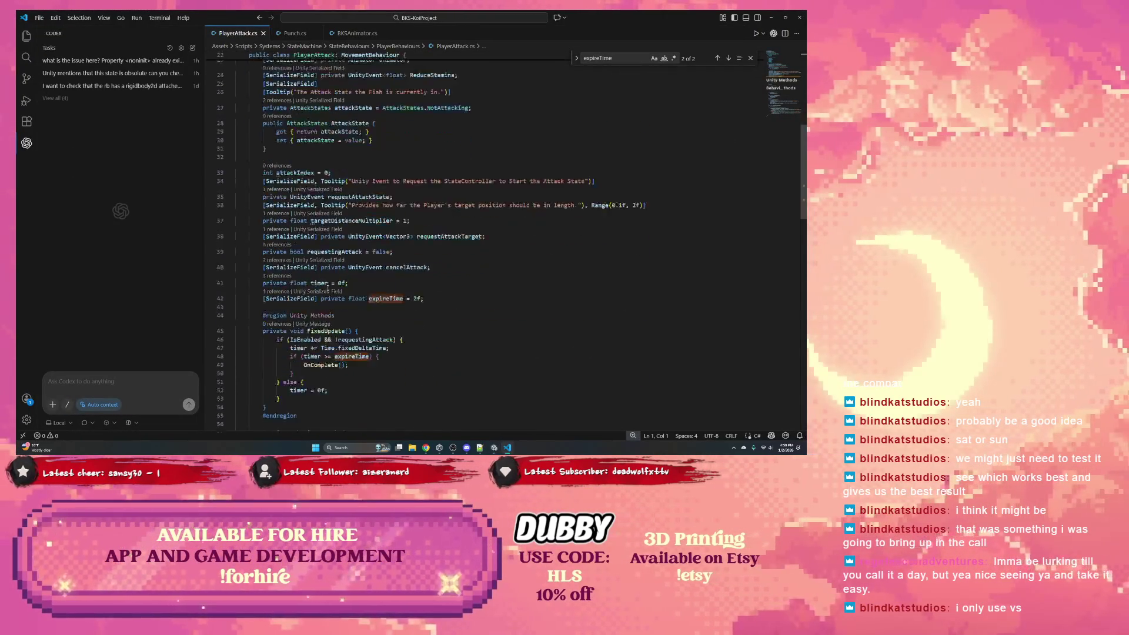
Step: Highlight expireTime in PlayerAttack.cs and scroll through its usages
{"action": "double_click", "coordinate": [347, 263]}
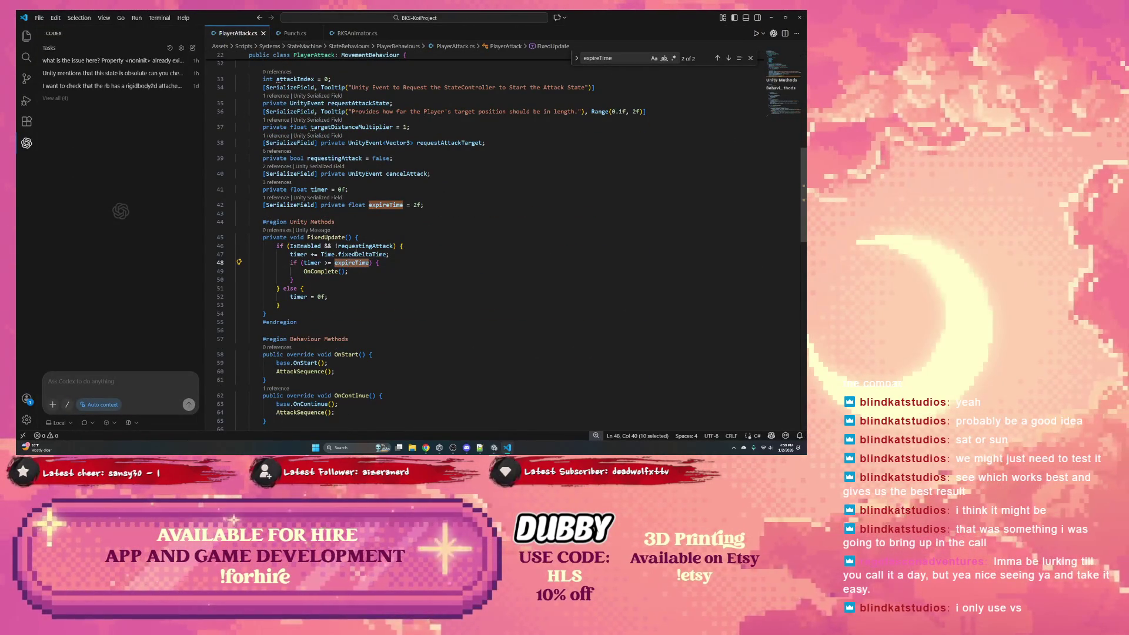
{"action": "scroll", "coordinate": [328, 276], "scroll_direction": "down", "scroll_amount": 2}
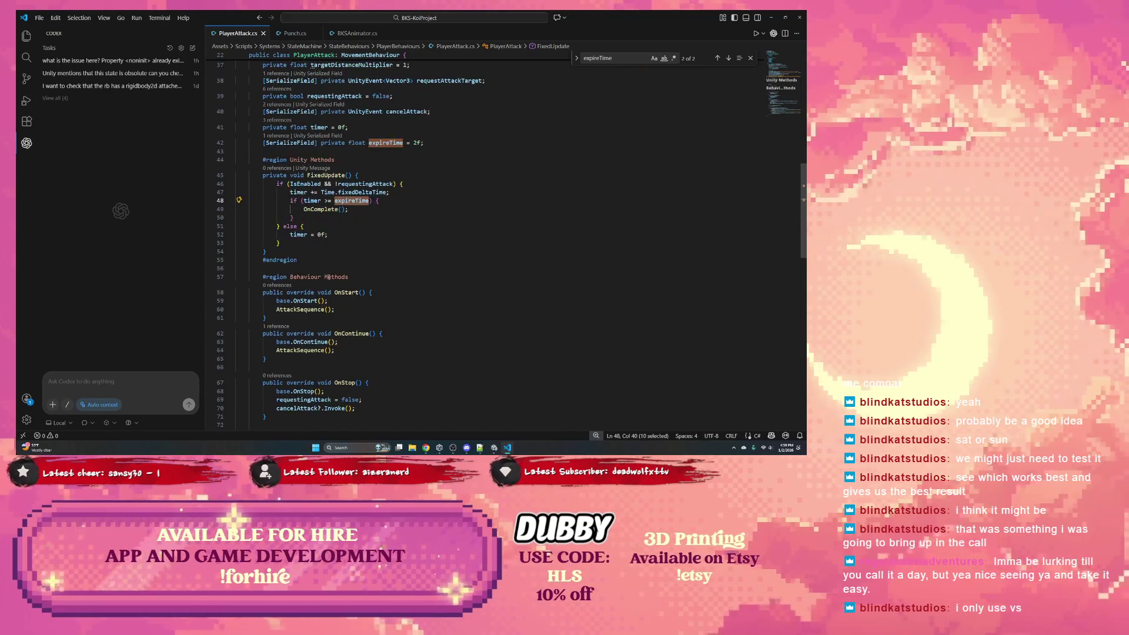
{"action": "scroll", "coordinate": [341, 290], "scroll_direction": "down", "scroll_amount": 8}
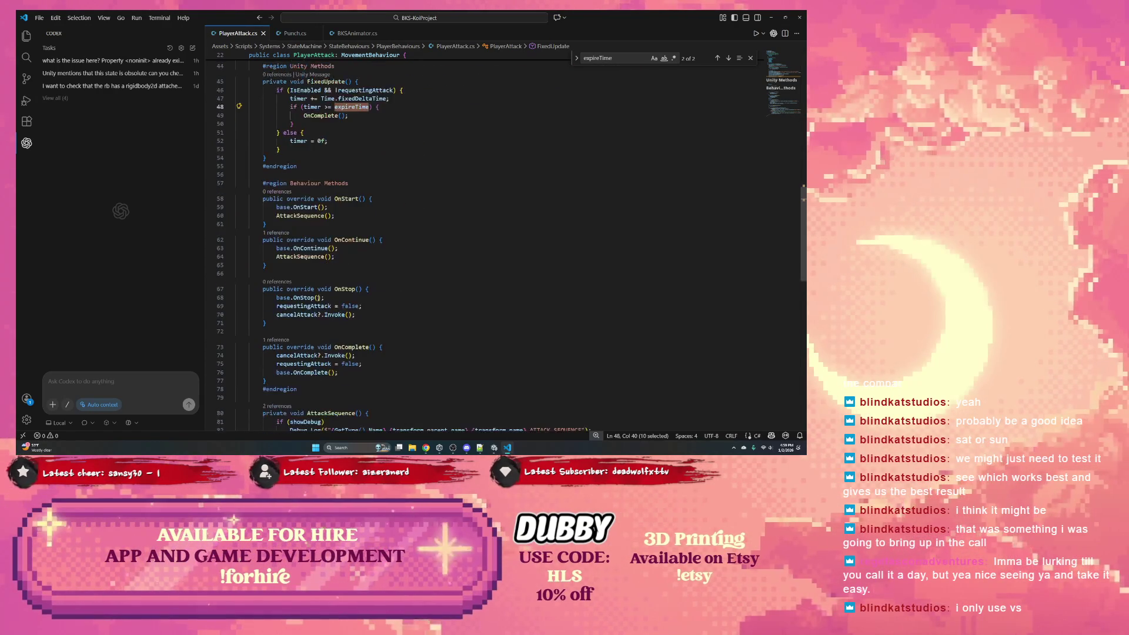
{"action": "scroll", "coordinate": [327, 295], "scroll_direction": "down", "scroll_amount": 4}
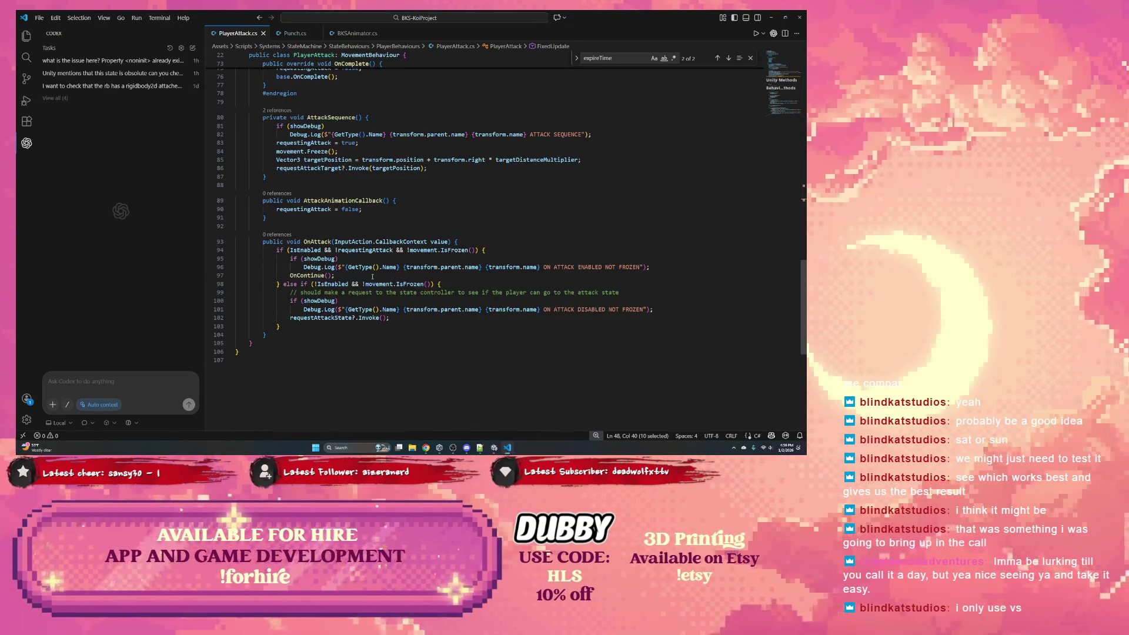
Step: Trace requestingAttack and the OnContinue call in OnAttack, then return to Unity
{"action": "double_click", "coordinate": [377, 251]}
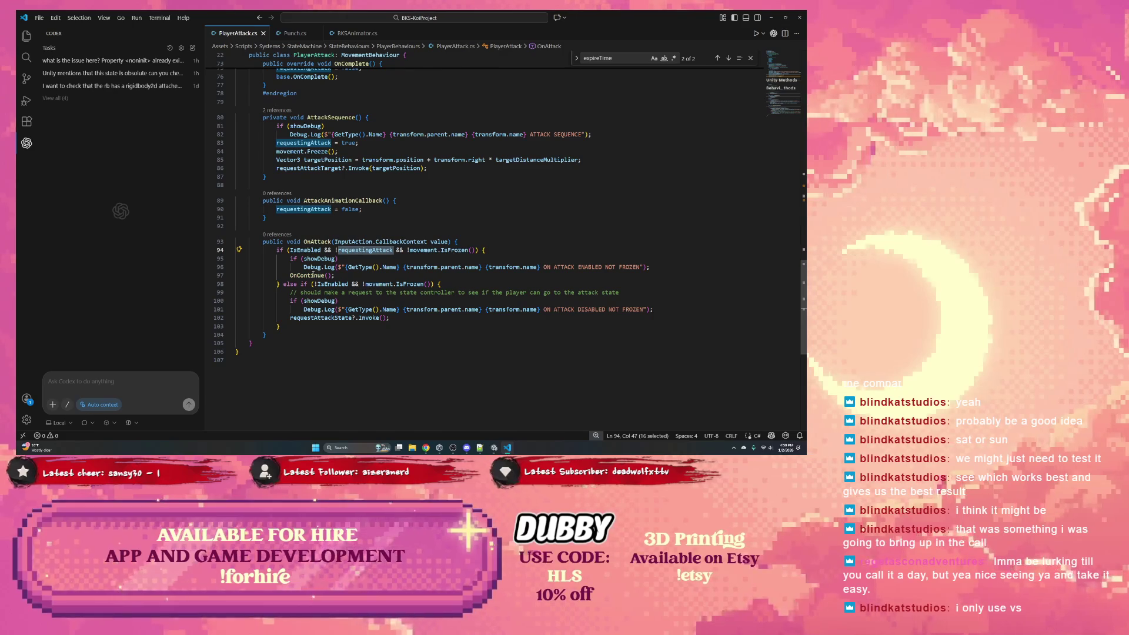
{"action": "double_click", "coordinate": [313, 275]}
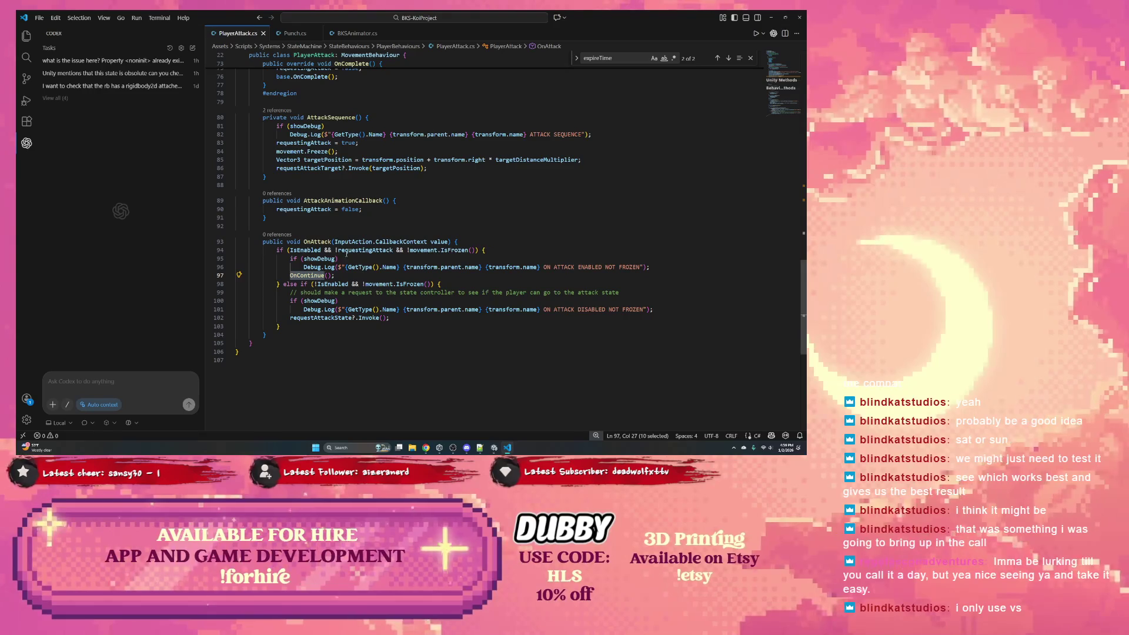
{"action": "double_click", "coordinate": [364, 250]}
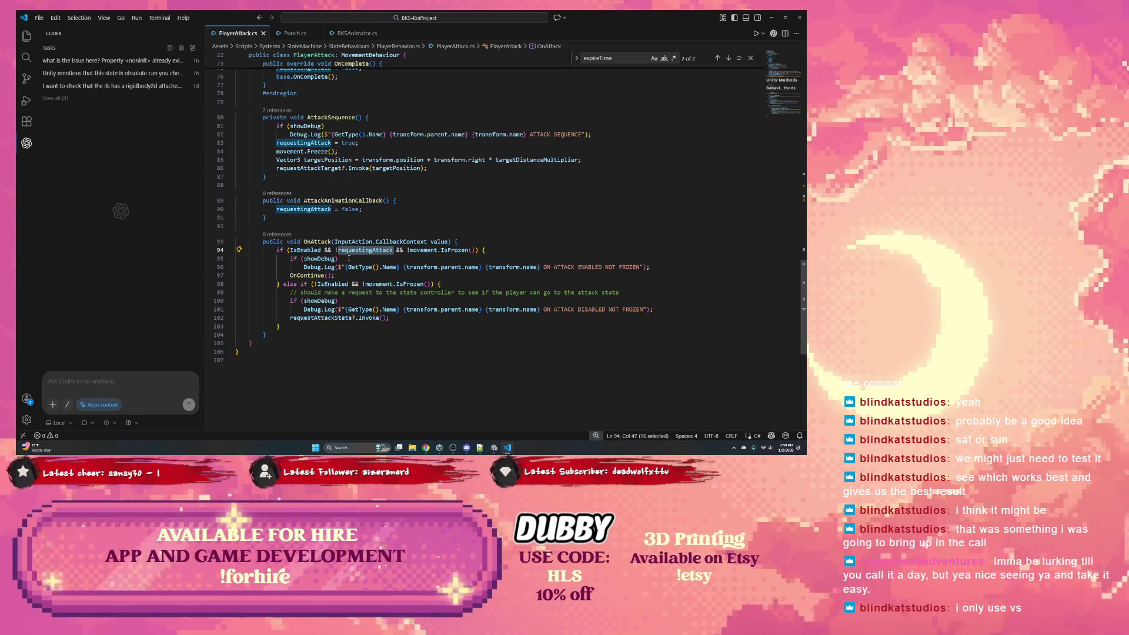
{"action": "left_click", "coordinate": [410, 203]}
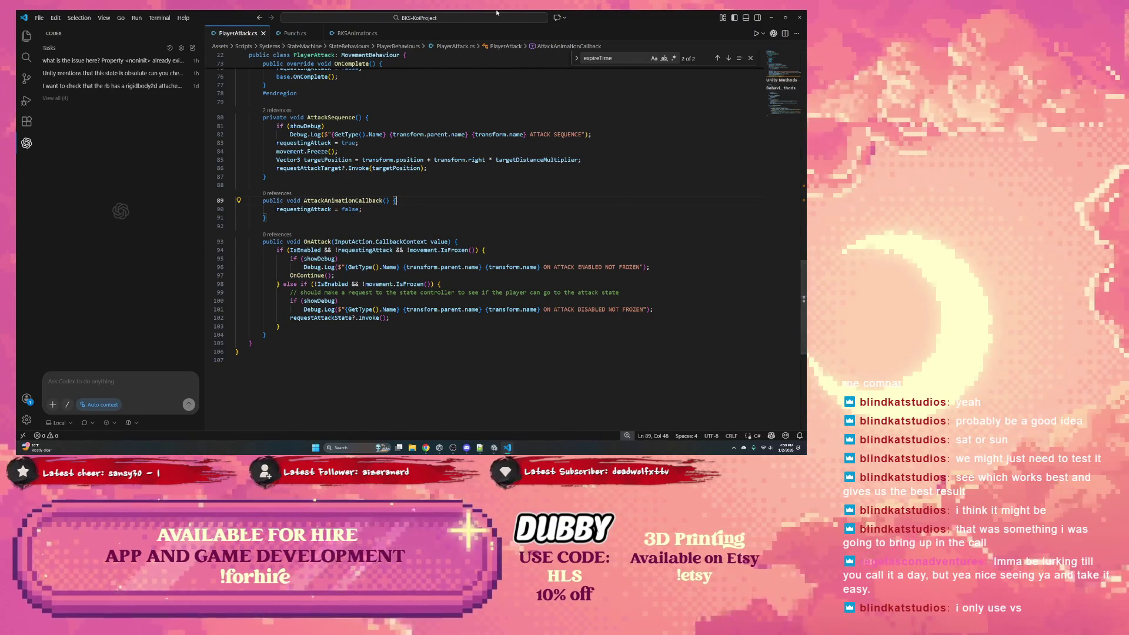
{"action": "key", "text": "alt+Tab"}
Step: Inspect the stack traces of the BEHAVIOUR ONSTART and HLS: Animator Start() logs
{"action": "scroll", "coordinate": [328, 297], "scroll_direction": "up", "scroll_amount": 3}
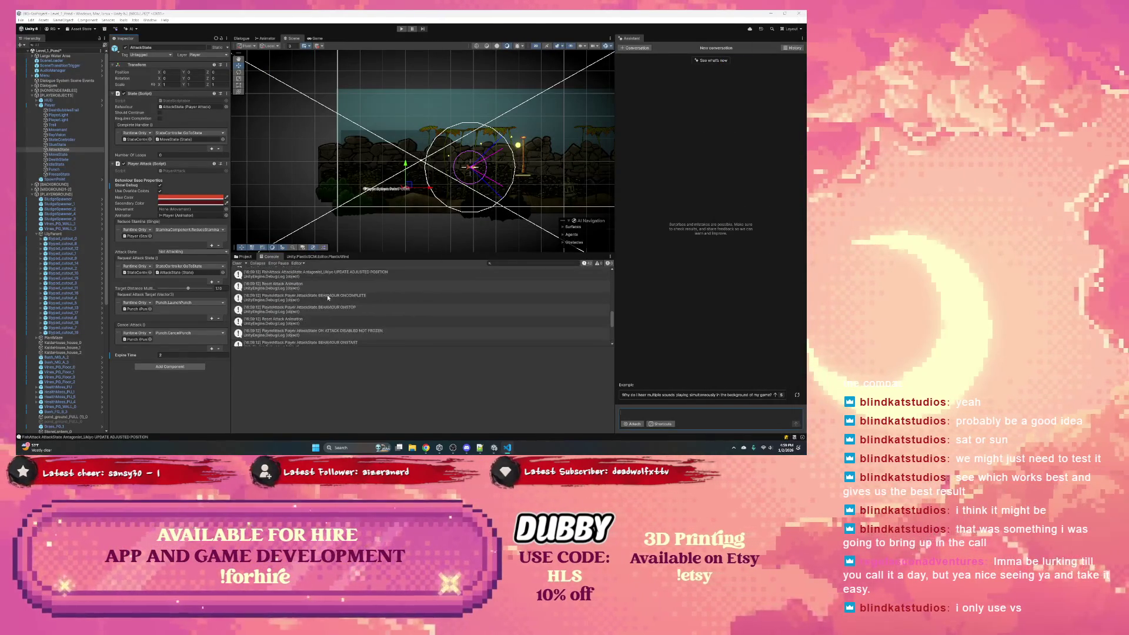
{"action": "scroll", "coordinate": [328, 295], "scroll_direction": "up", "scroll_amount": 5}
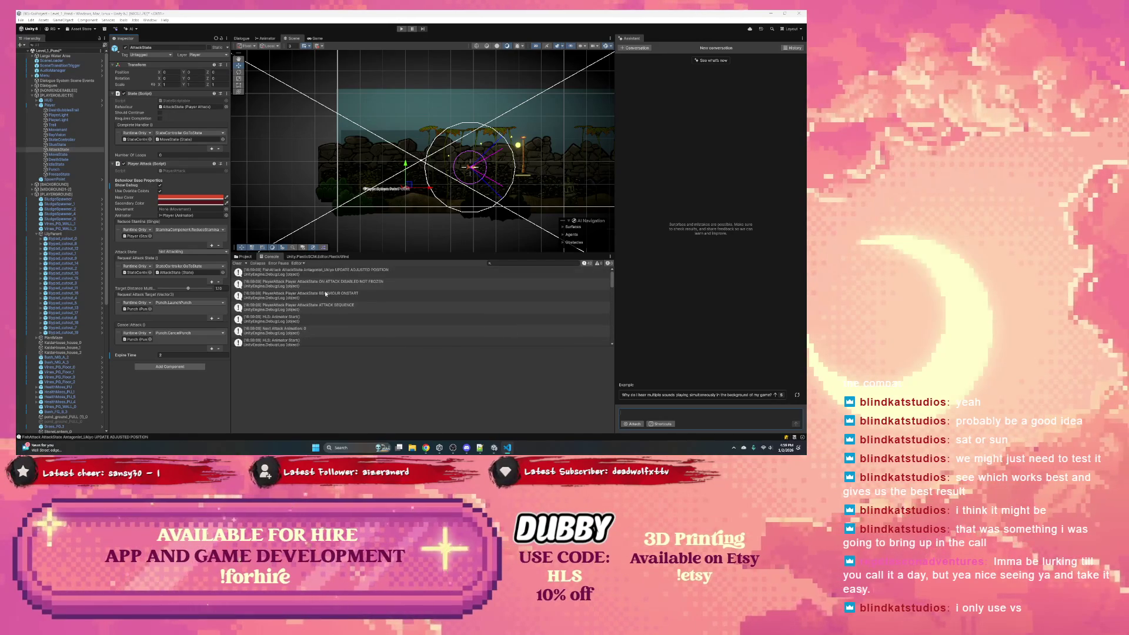
{"action": "left_click", "coordinate": [332, 281]}
{"action": "left_click", "coordinate": [334, 295]}
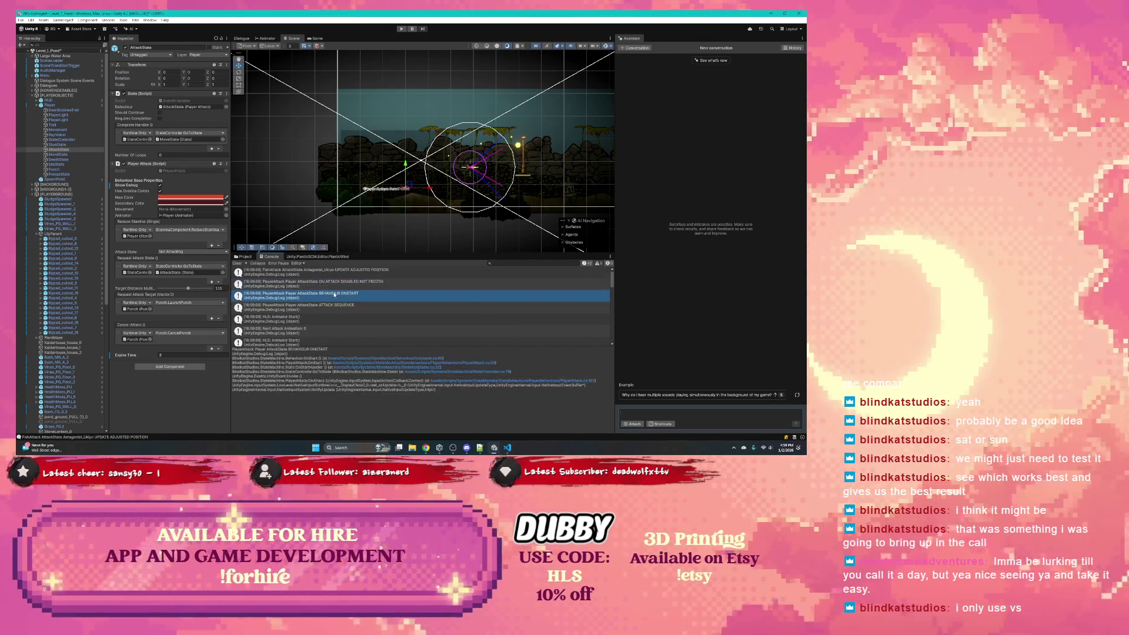
{"action": "left_click", "coordinate": [333, 306]}
{"action": "scroll", "coordinate": [331, 305], "scroll_direction": "down", "scroll_amount": 2}
{"action": "left_click", "coordinate": [321, 301]}
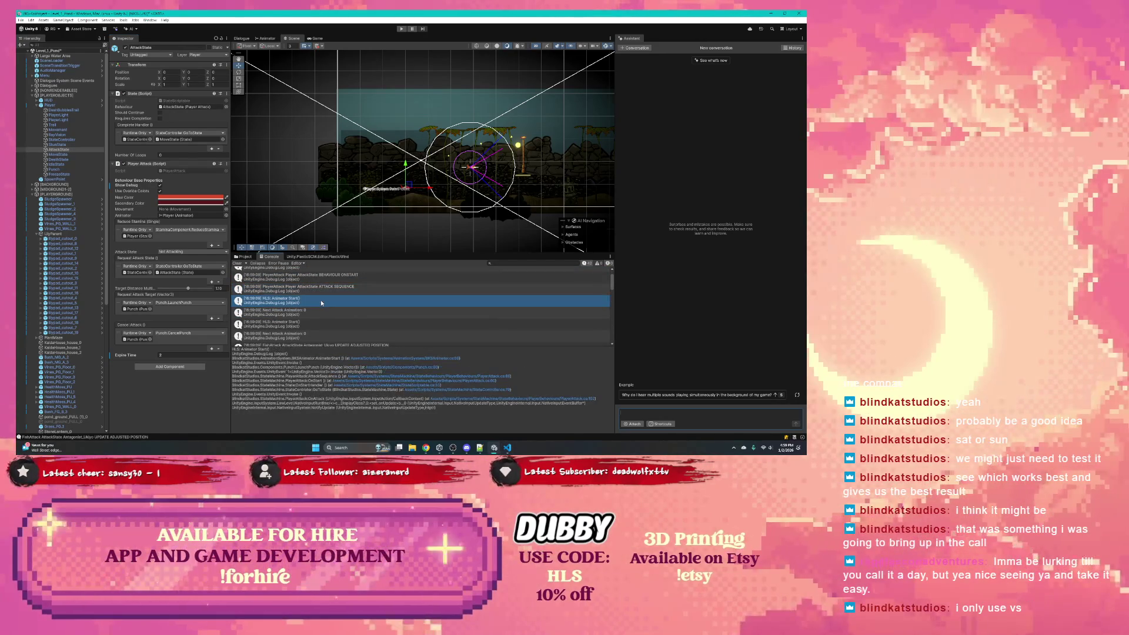
{"action": "left_click", "coordinate": [309, 315]}
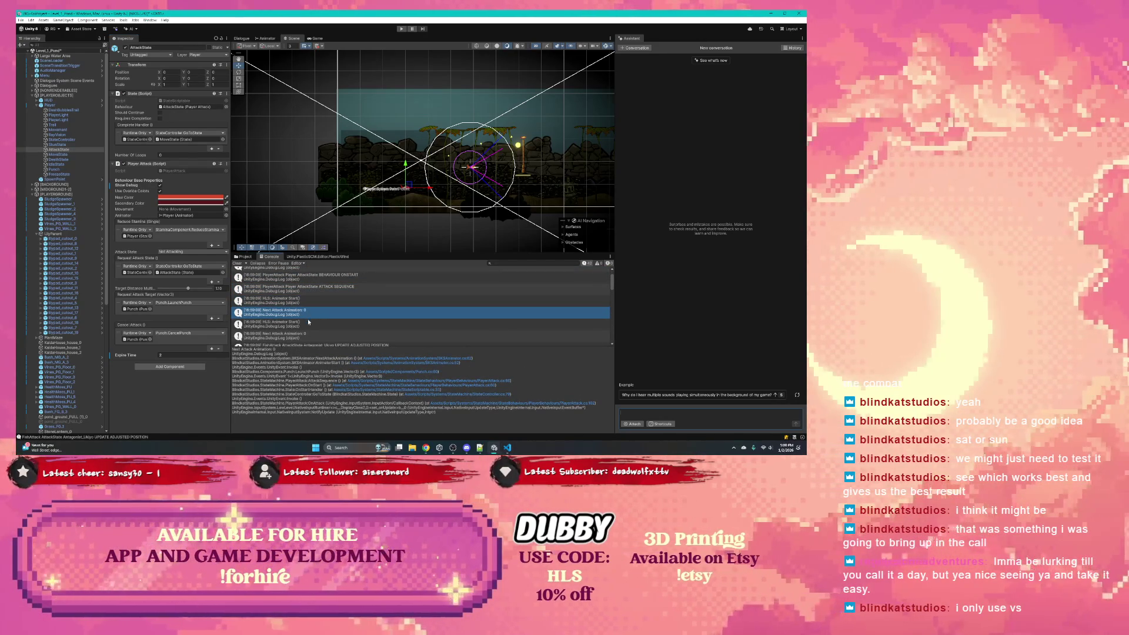
{"action": "left_click", "coordinate": [310, 322]}
Step: Inspect the FishAttack UPDATE ADJUSTED POSITION, ON LINE OF SIGHT LOST and Reset Attack Animation traces
{"action": "scroll", "coordinate": [310, 316], "scroll_direction": "down", "scroll_amount": 2}
{"action": "left_click", "coordinate": [309, 318]}
{"action": "scroll", "coordinate": [308, 318], "scroll_direction": "down", "scroll_amount": 2}
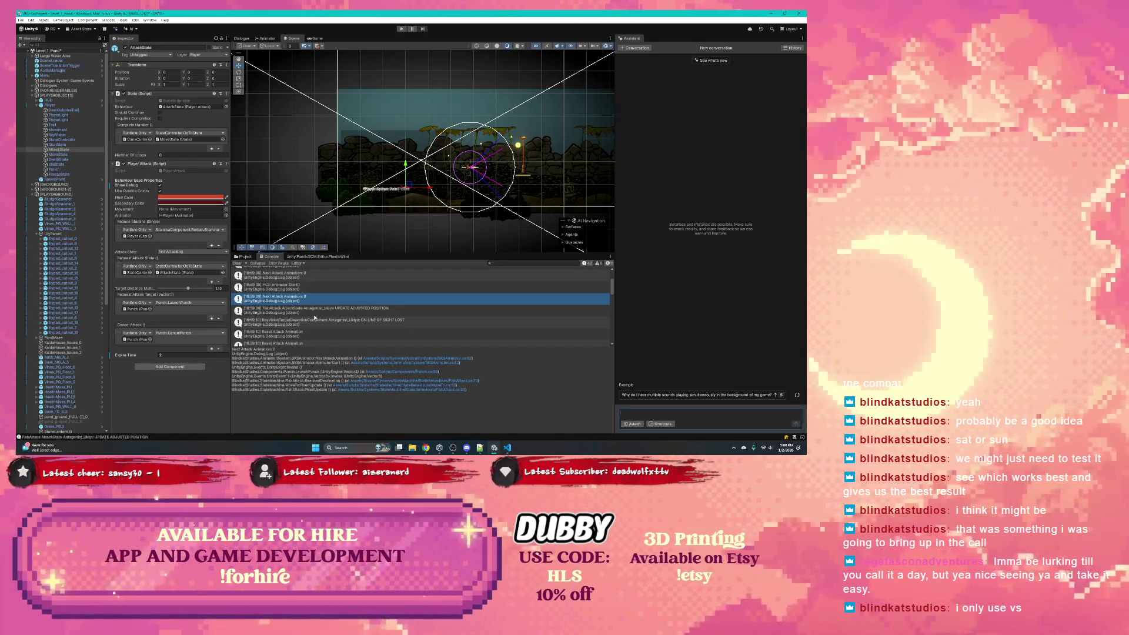
{"action": "left_click", "coordinate": [319, 311]}
{"action": "left_click", "coordinate": [320, 320]}
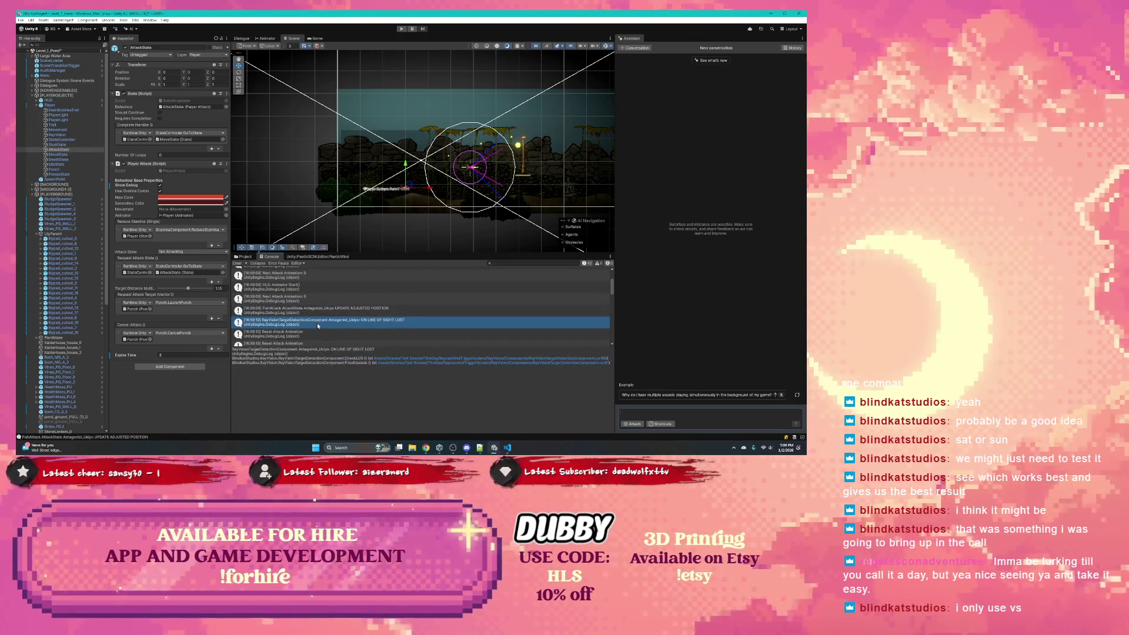
{"action": "scroll", "coordinate": [320, 322], "scroll_direction": "down", "scroll_amount": 2}
{"action": "left_click", "coordinate": [308, 319]}
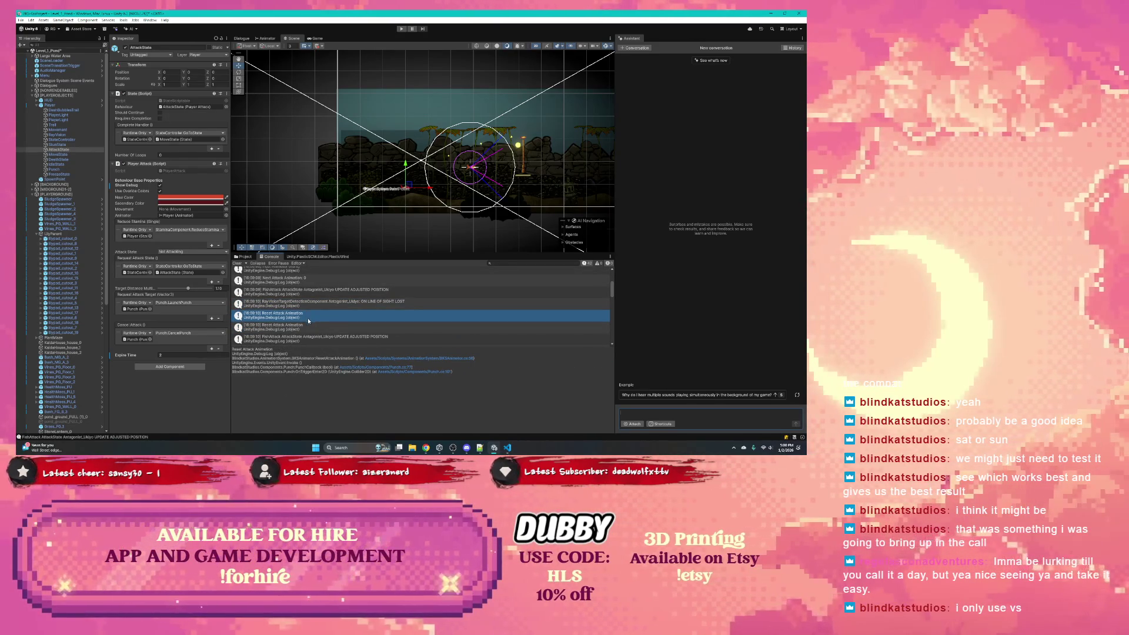
{"action": "left_click", "coordinate": [304, 308]}
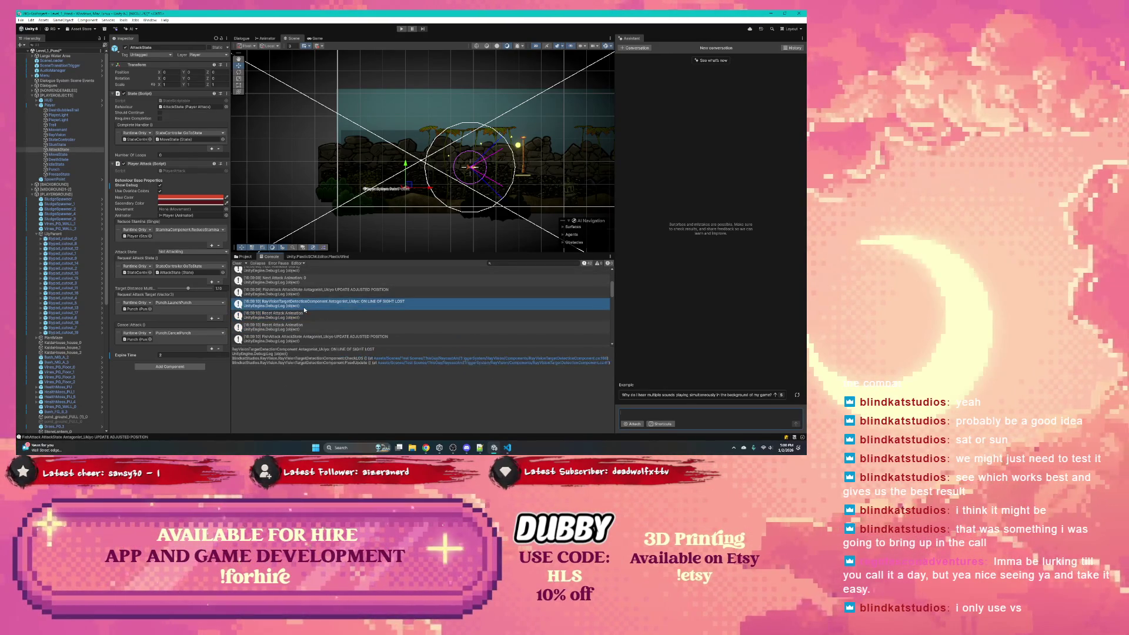
{"action": "left_click", "coordinate": [304, 316]}
{"action": "scroll", "coordinate": [304, 312], "scroll_direction": "down", "scroll_amount": 3}
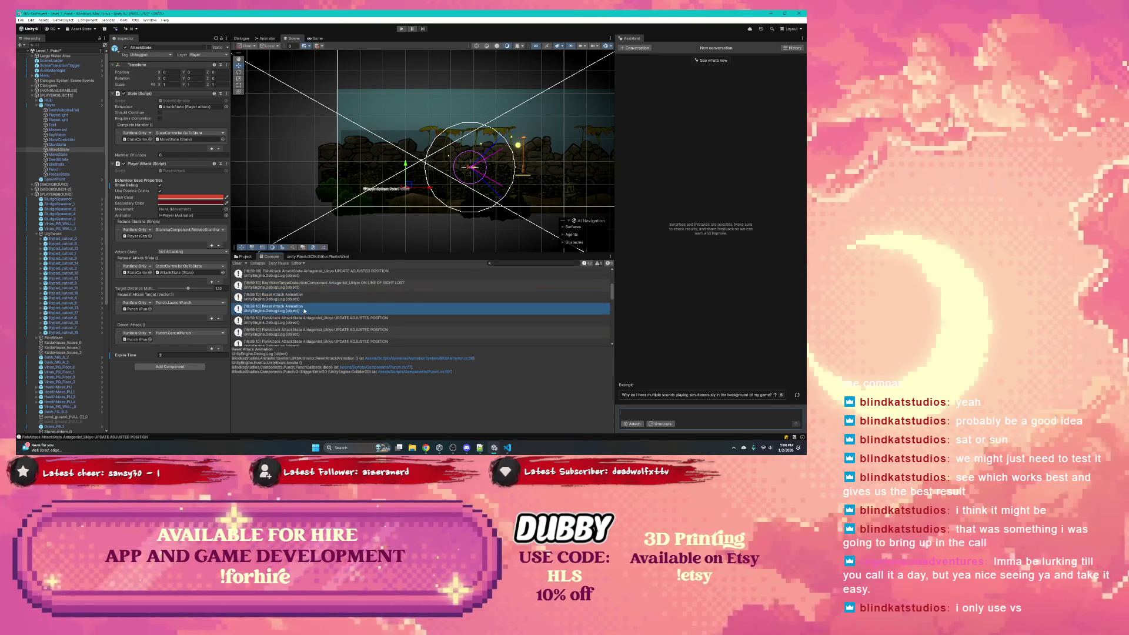
{"action": "scroll", "coordinate": [306, 309], "scroll_direction": "down", "scroll_amount": 2}
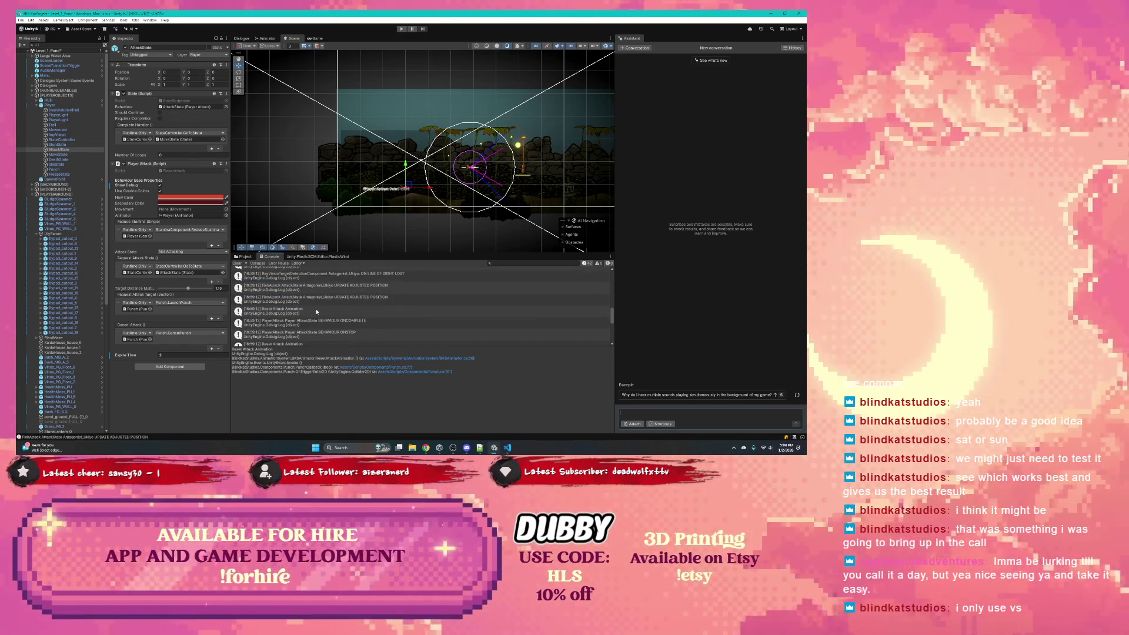
{"action": "scroll", "coordinate": [315, 312], "scroll_direction": "down", "scroll_amount": 2}
Step: Step through the EMPTY, BEHAVIOUR ONCOMPLETE and ON ATTACK DISABLED NOT FROZEN log traces
{"action": "left_click", "coordinate": [313, 292]}
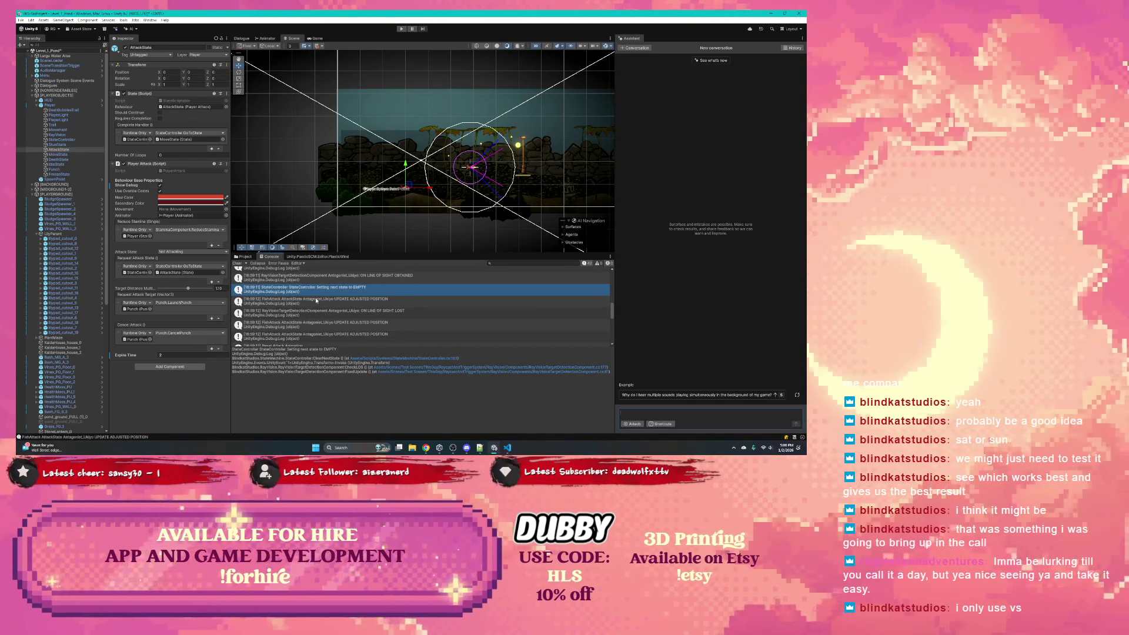
{"action": "scroll", "coordinate": [316, 299], "scroll_direction": "up", "scroll_amount": 1}
{"action": "scroll", "coordinate": [315, 298], "scroll_direction": "down", "scroll_amount": 2}
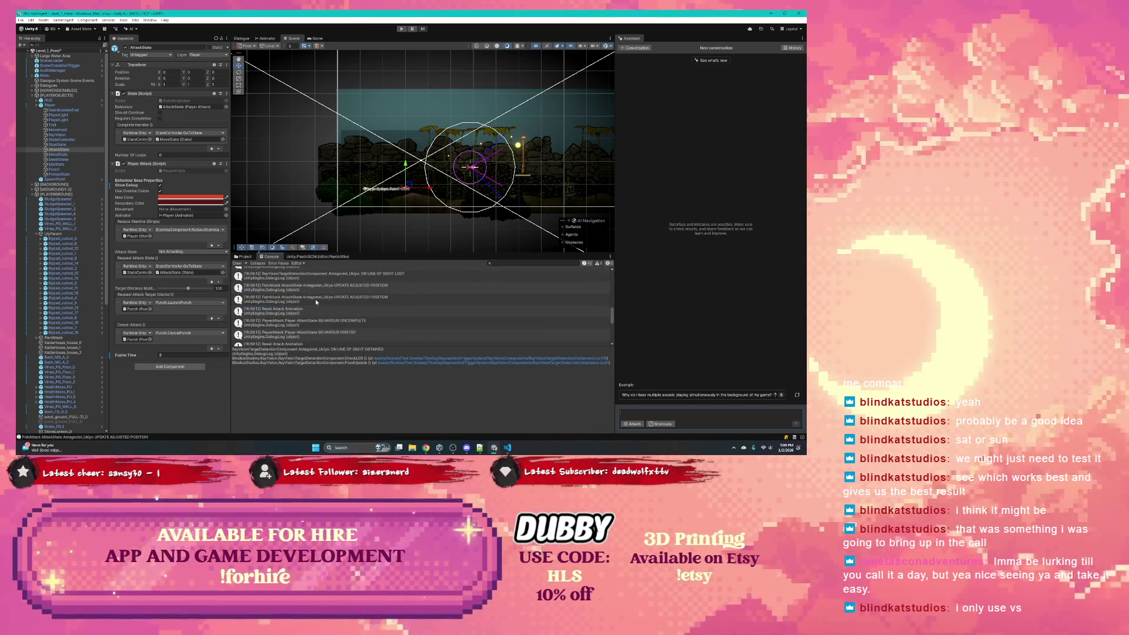
{"action": "left_click", "coordinate": [314, 310]}
{"action": "left_click", "coordinate": [312, 322]}
{"action": "scroll", "coordinate": [313, 320], "scroll_direction": "down", "scroll_amount": 2}
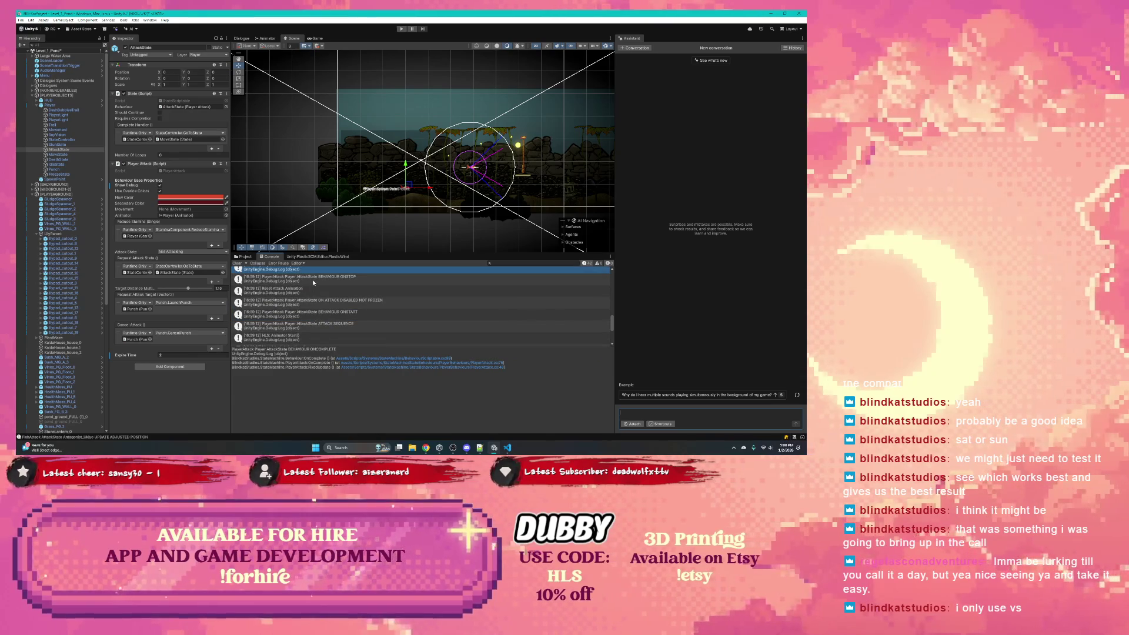
{"action": "left_click", "coordinate": [312, 280]}
{"action": "left_click", "coordinate": [313, 290]}
{"action": "left_click", "coordinate": [317, 302]}
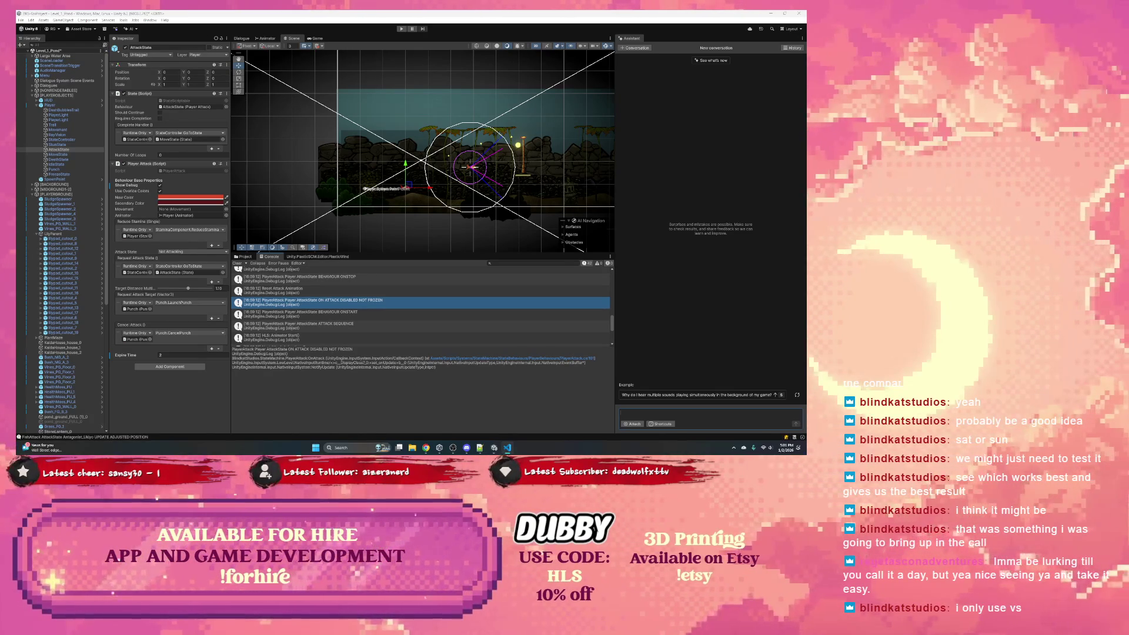
Step: Recheck the ON ATTACK DISABLED NOT FROZEN and FishAttack position logs, then start Play mode
{"action": "scroll", "coordinate": [392, 187], "scroll_direction": "up", "scroll_amount": 2}
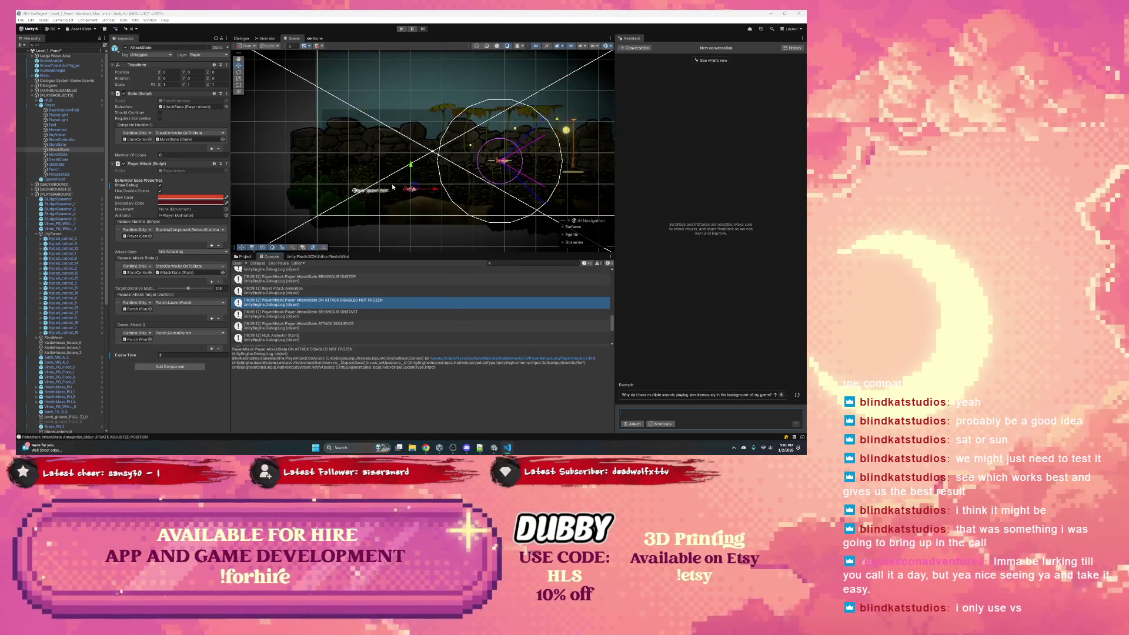
{"action": "left_click", "coordinate": [318, 291]}
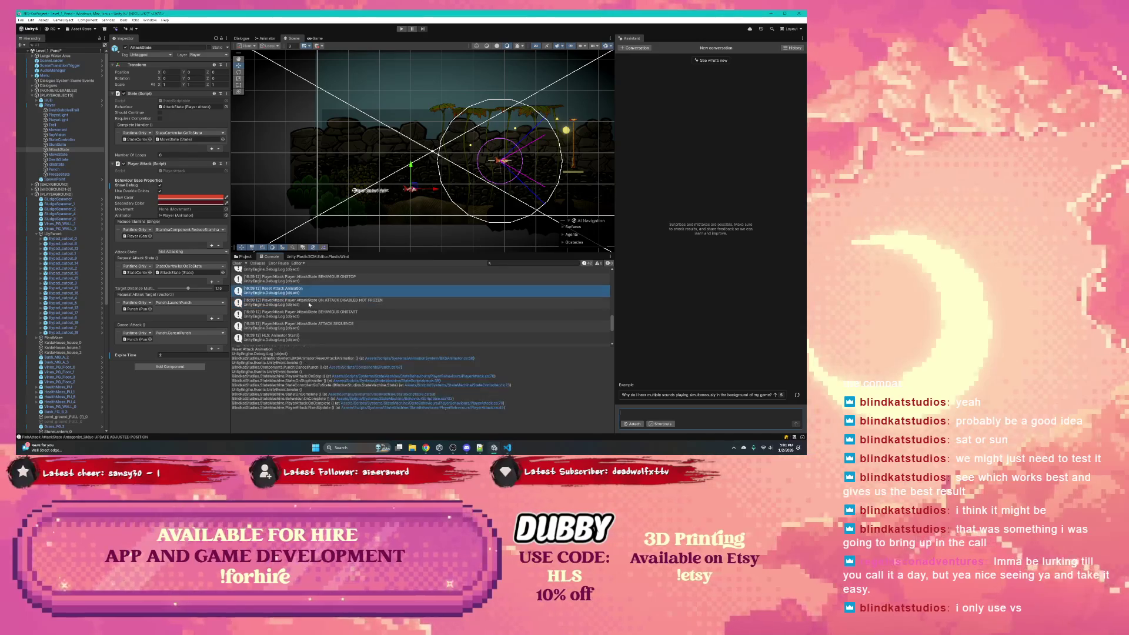
{"action": "left_click", "coordinate": [314, 302]}
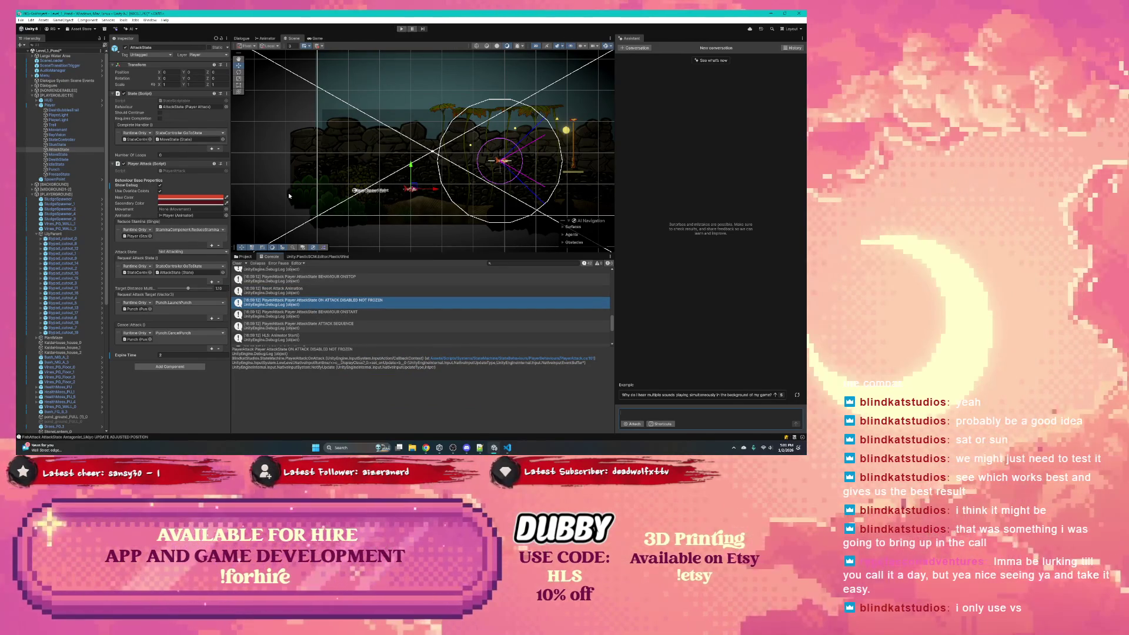
{"action": "scroll", "coordinate": [303, 300], "scroll_direction": "up", "scroll_amount": 3}
{"action": "left_click", "coordinate": [302, 297]}
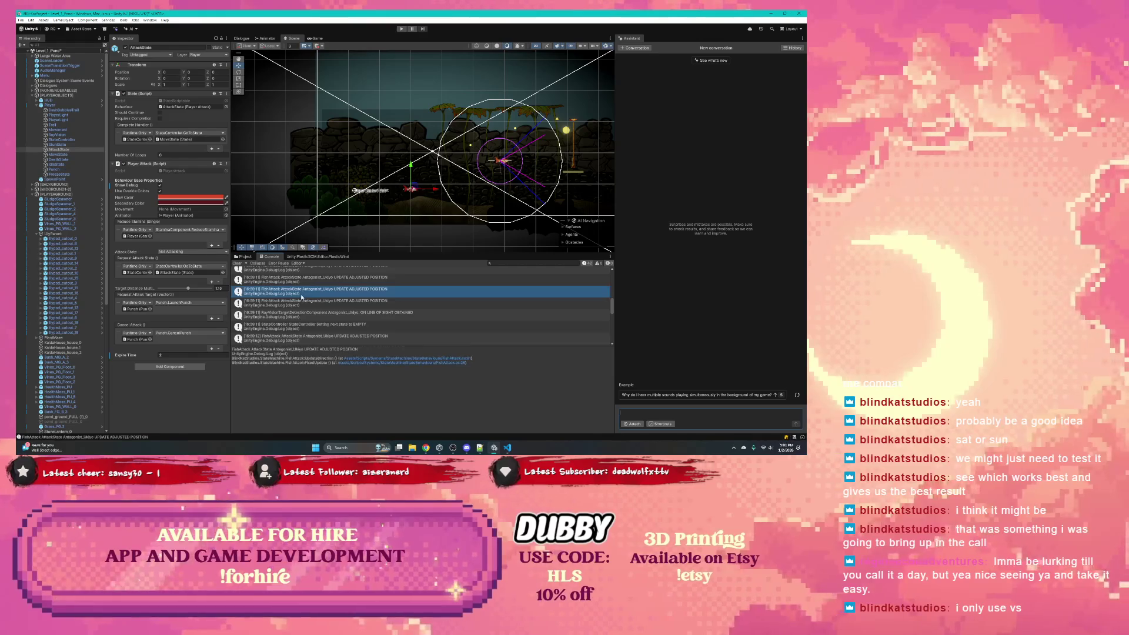
{"action": "scroll", "coordinate": [301, 296], "scroll_direction": "up", "scroll_amount": 4}
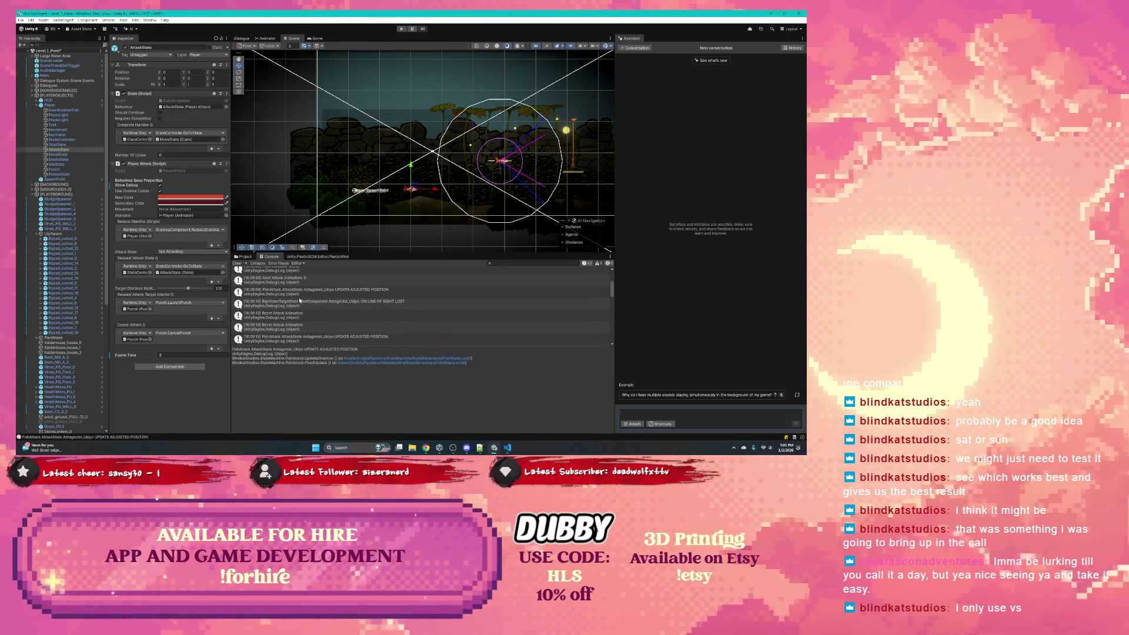
{"action": "left_click", "coordinate": [402, 29]}
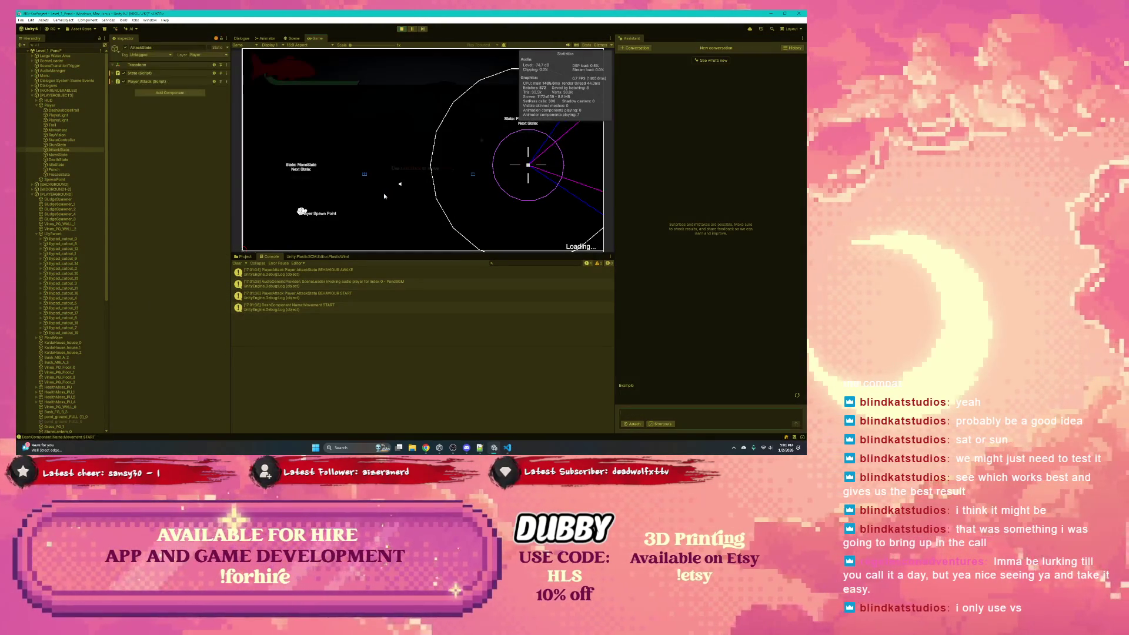
Step: Clear the Console, check the BEHAVIOUR ONCOMPLETE trace, and attack the fish enemy in-game twice
{"action": "left_click", "coordinate": [235, 264]}
{"action": "left_click", "coordinate": [378, 210]}
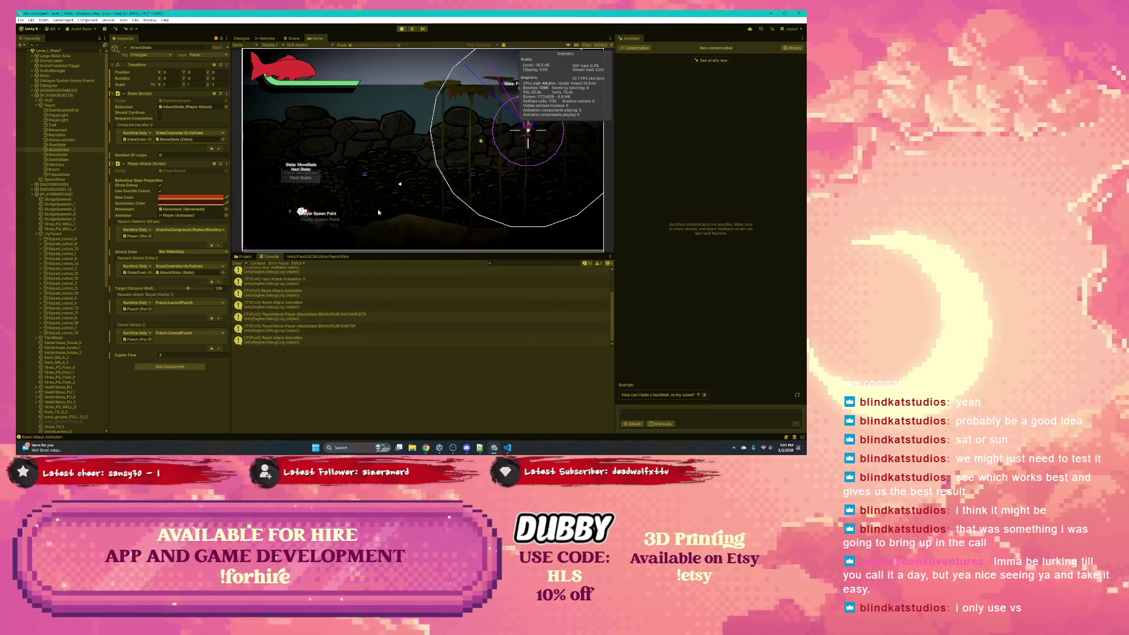
{"action": "left_click", "coordinate": [326, 314]}
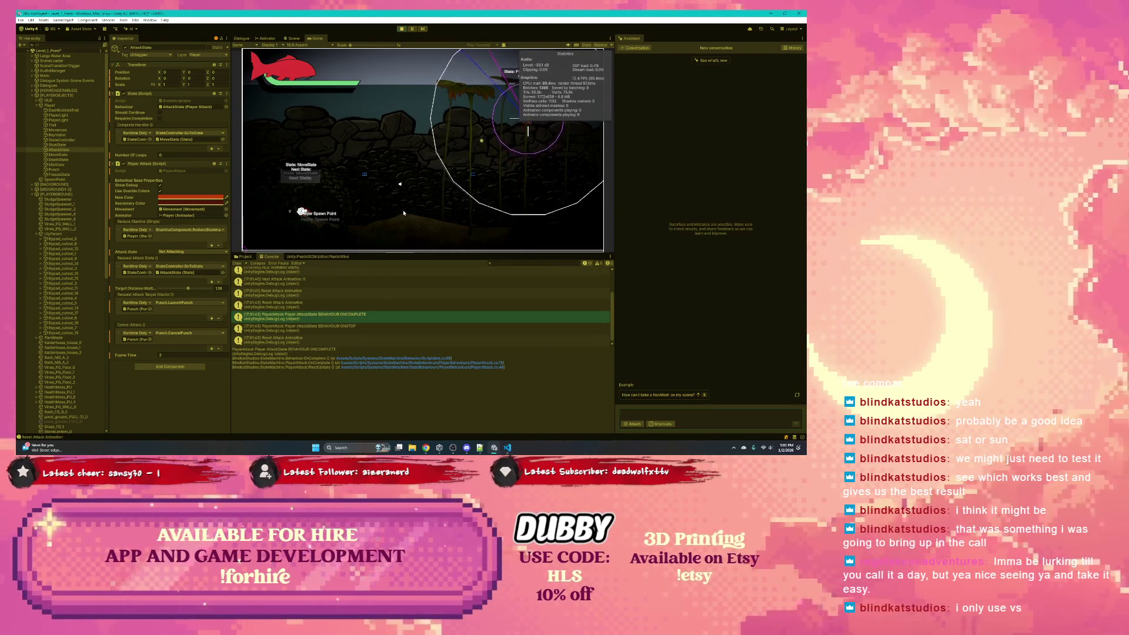
{"action": "left_click", "coordinate": [303, 169]}
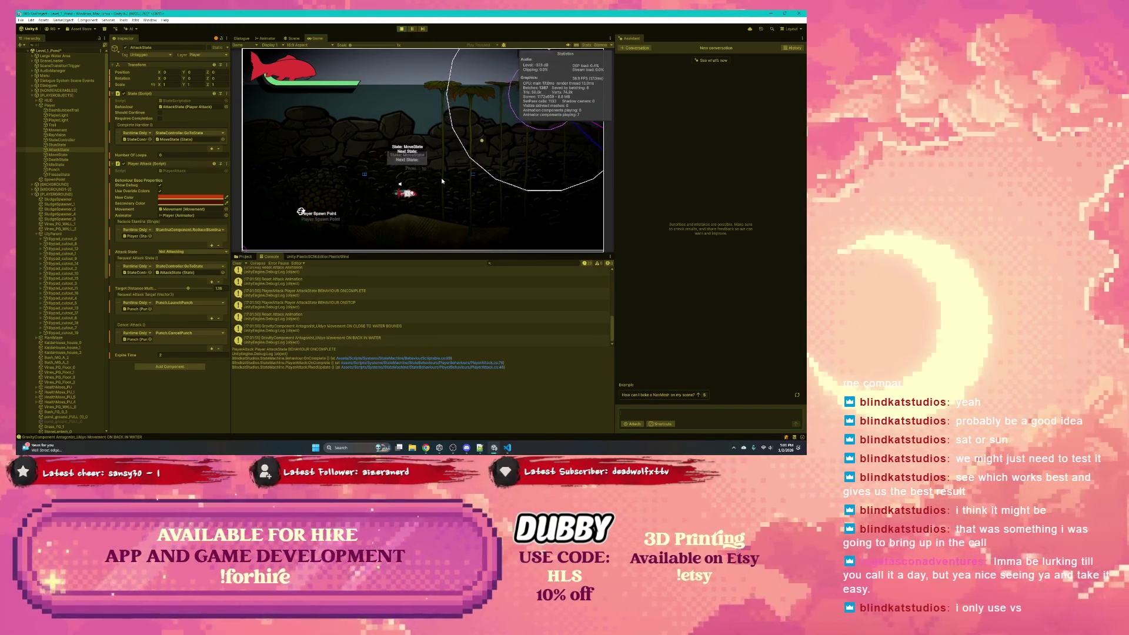
{"action": "left_click", "coordinate": [238, 263]}
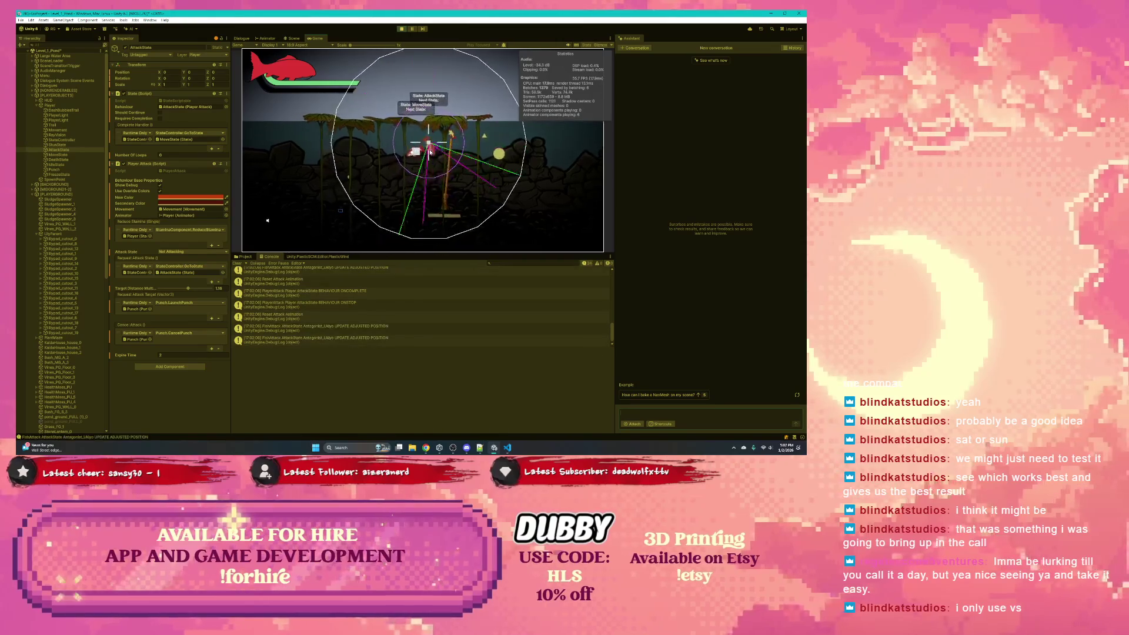
{"action": "left_click", "coordinate": [438, 155]}
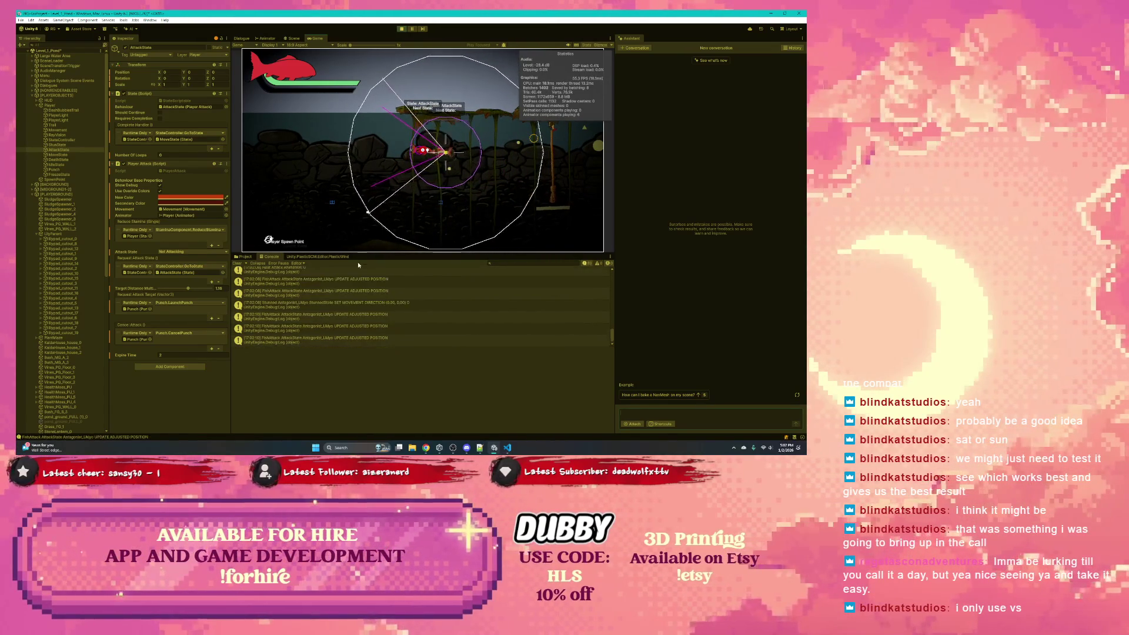
Step: In Scene view, inspect the FishAttack, PlayerAttack ONCOMPLETE and Reset Attack Animation log traces
{"action": "key", "text": "ctrl+1"}
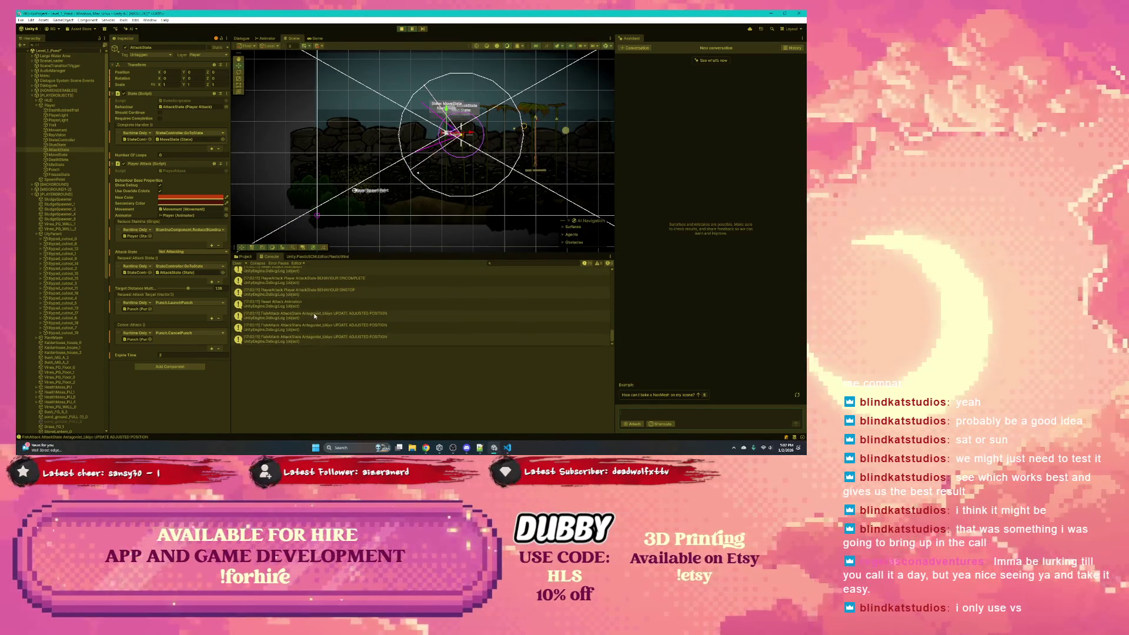
{"action": "left_click", "coordinate": [310, 319]}
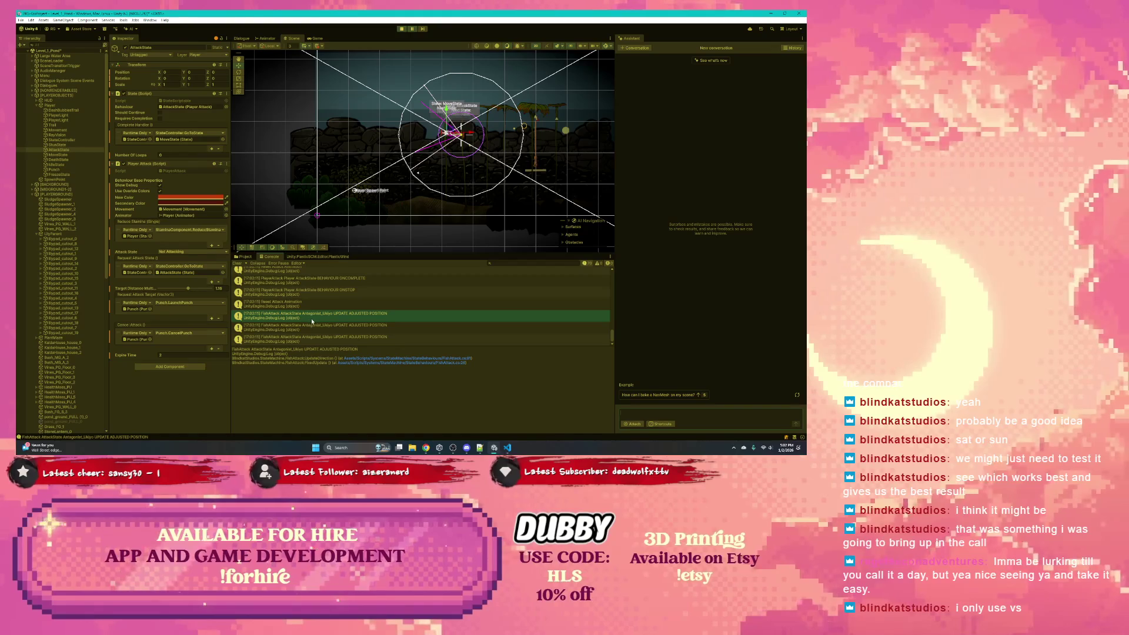
{"action": "left_click", "coordinate": [312, 331]}
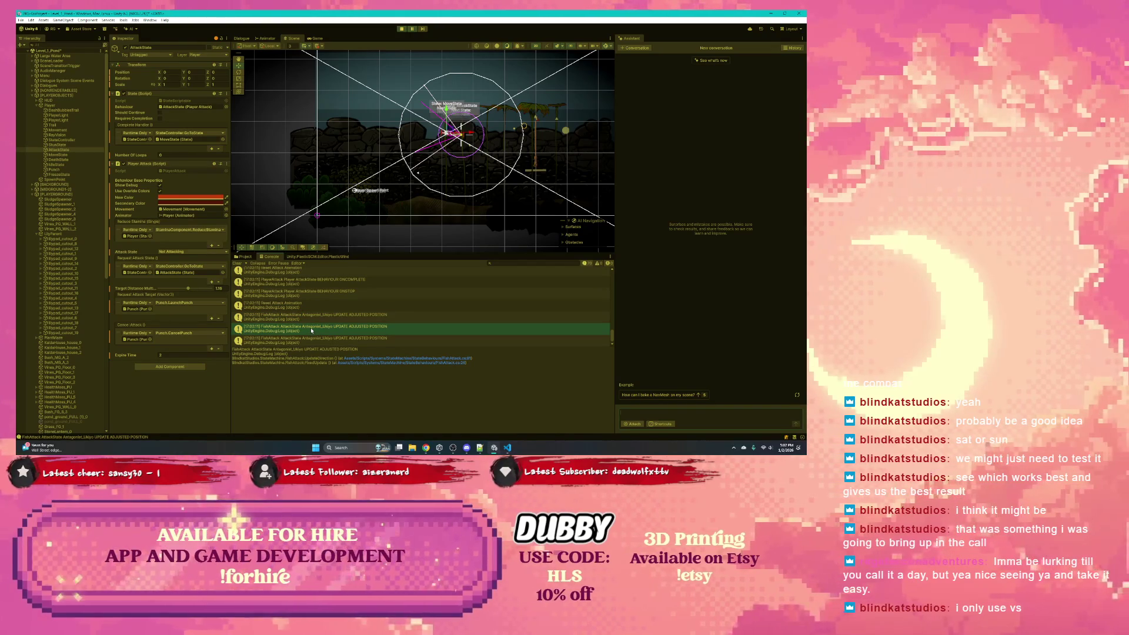
{"action": "left_click", "coordinate": [310, 309]}
{"action": "scroll", "coordinate": [311, 309], "scroll_direction": "up", "scroll_amount": 1}
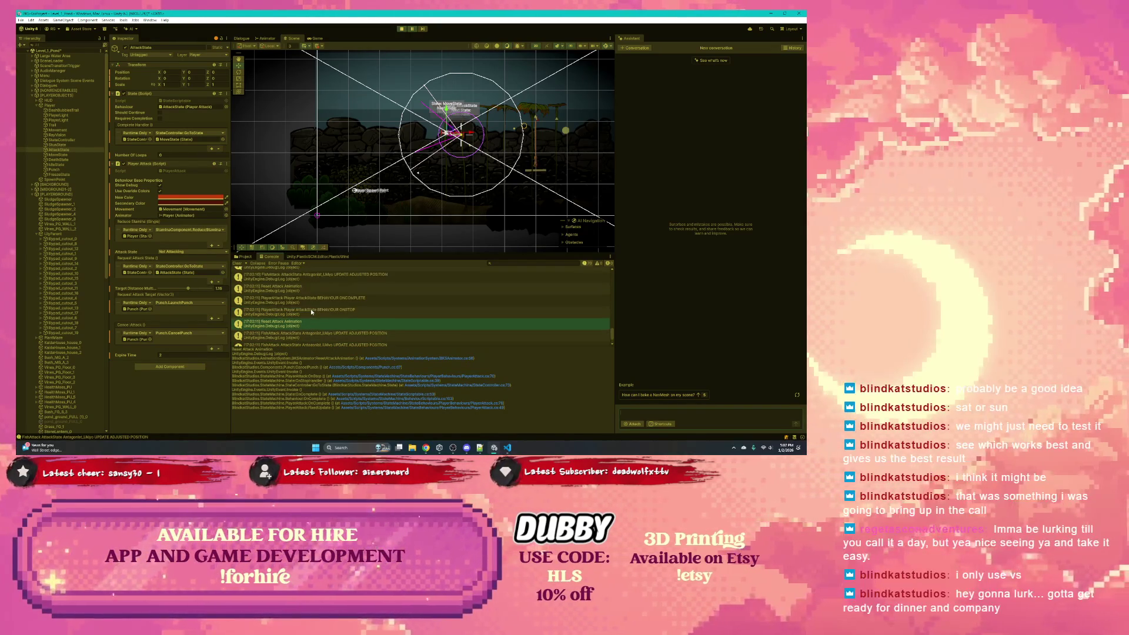
{"action": "left_click", "coordinate": [310, 309]}
{"action": "left_click", "coordinate": [312, 302]}
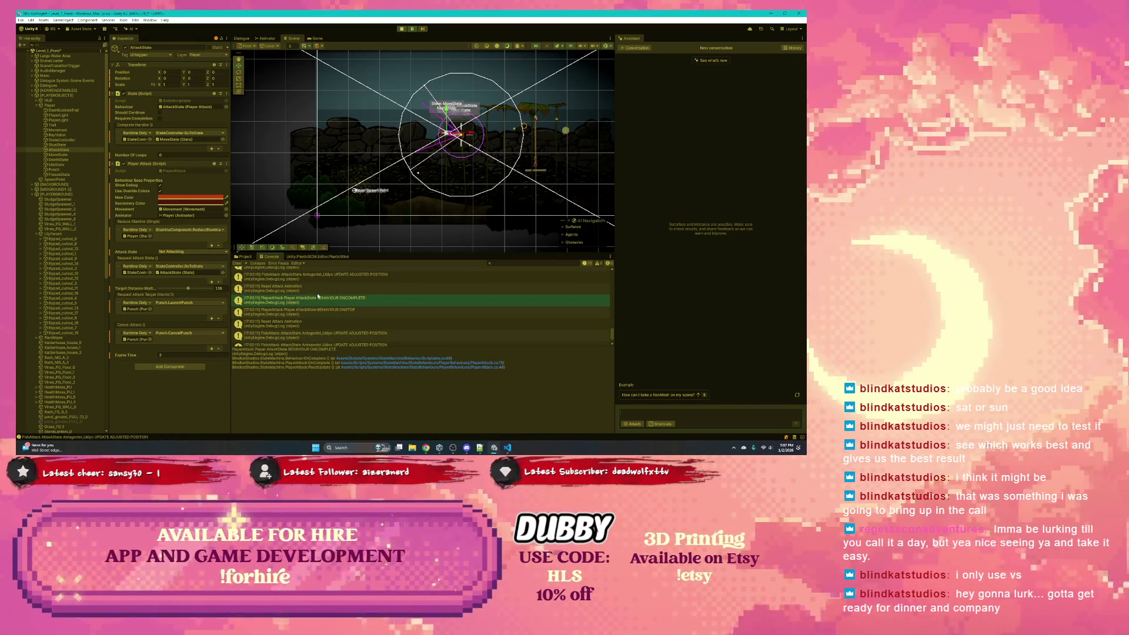
{"action": "key", "text": "Up"}
{"action": "scroll", "coordinate": [318, 295], "scroll_direction": "up", "scroll_amount": 1}
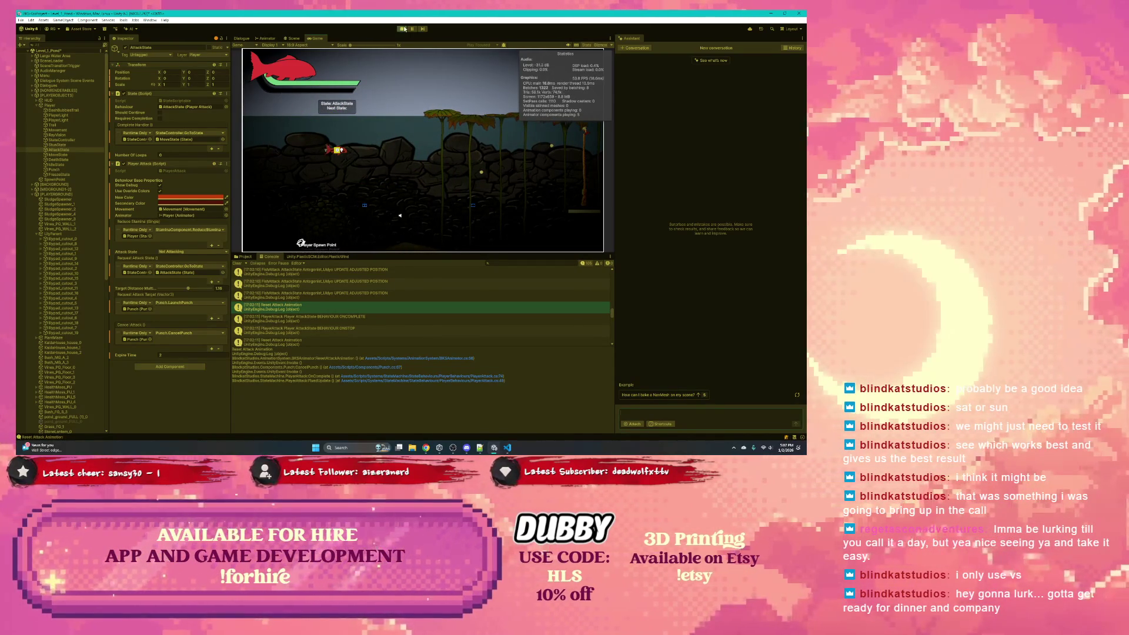
Step: Stop the playtest with Ctrl+P and switch over to VS Code
{"action": "key", "text": "ctrl+p"}
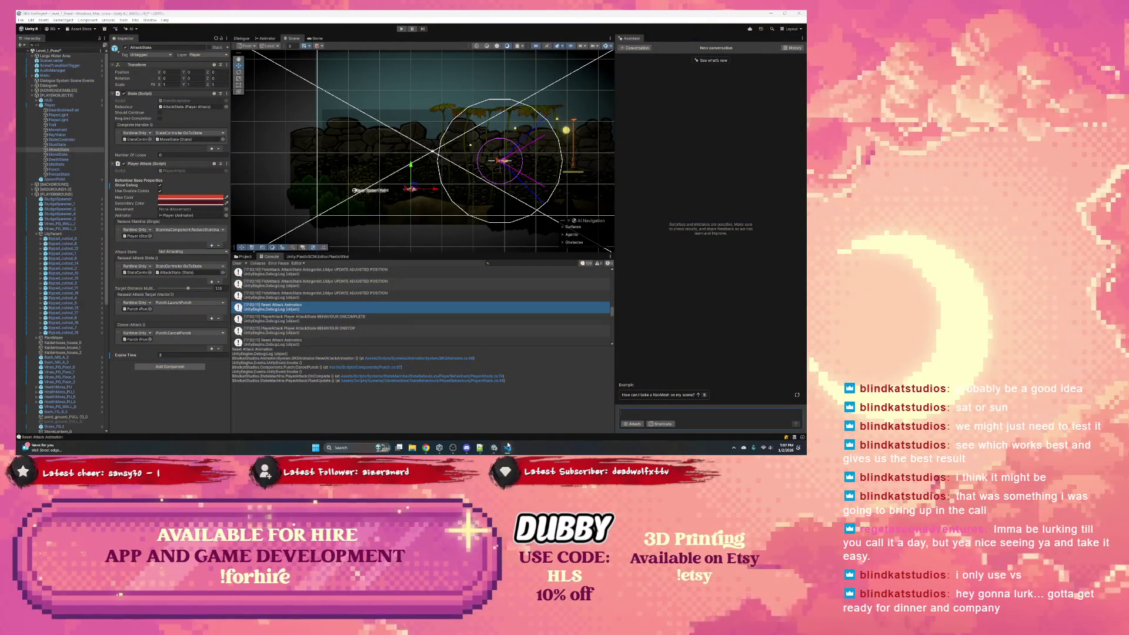
{"action": "left_click", "coordinate": [276, 303]}
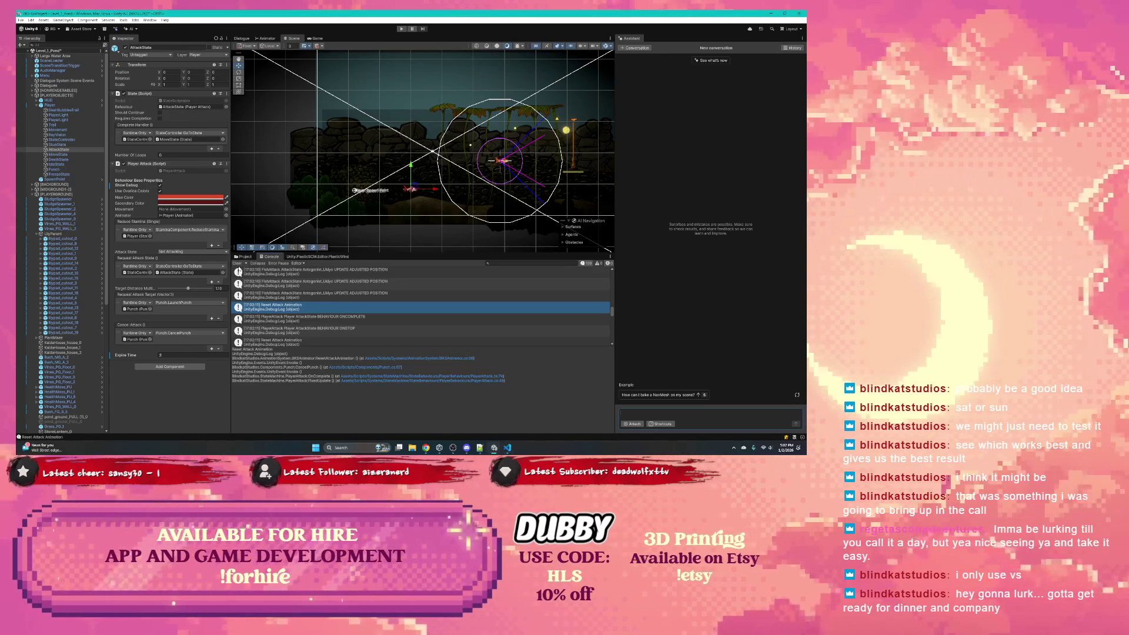
{"action": "left_click", "coordinate": [508, 449]}
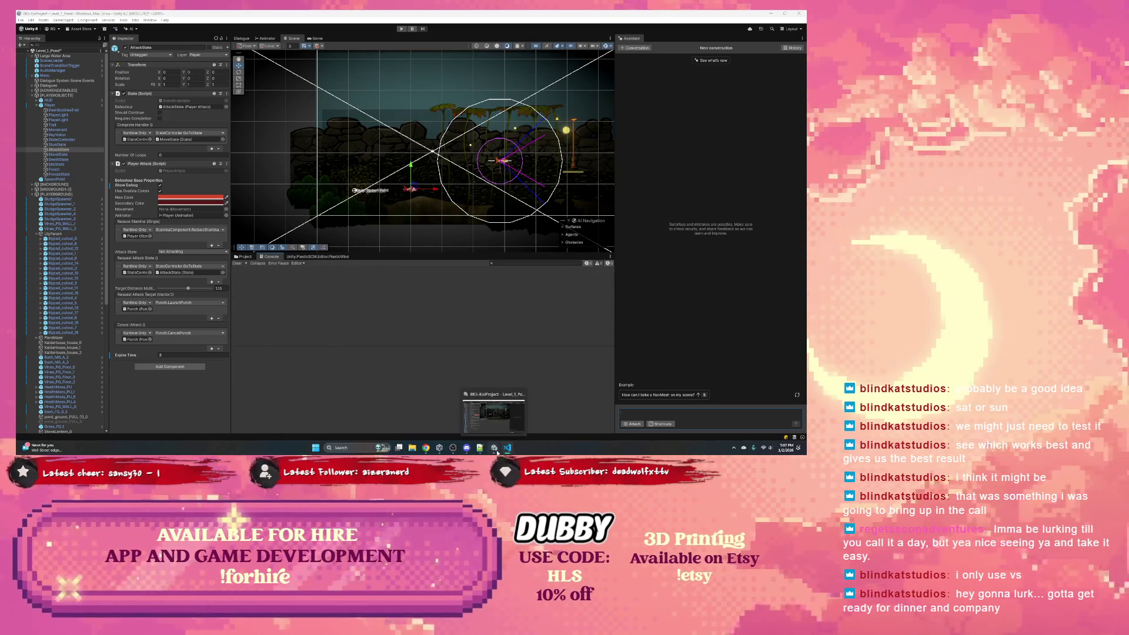
Step: In PlayerAttack.cs, inspect movement, requestAttackState and the IsEnabled check in OnAttack
{"action": "left_click", "coordinate": [508, 450]}
{"action": "left_click", "coordinate": [510, 452]}
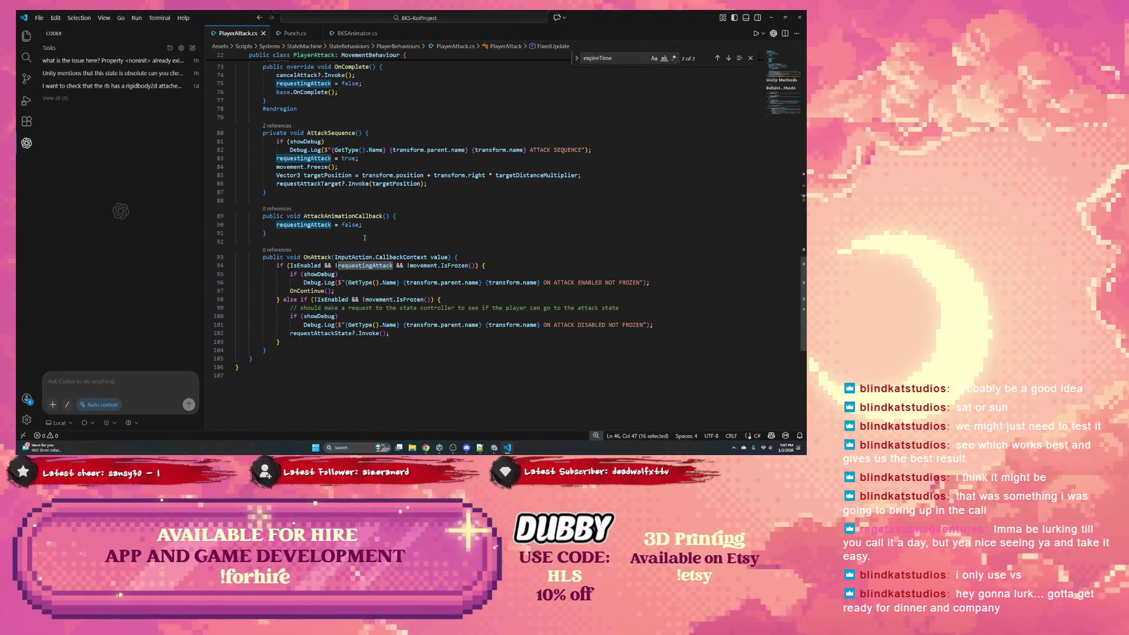
{"action": "double_click", "coordinate": [425, 266]}
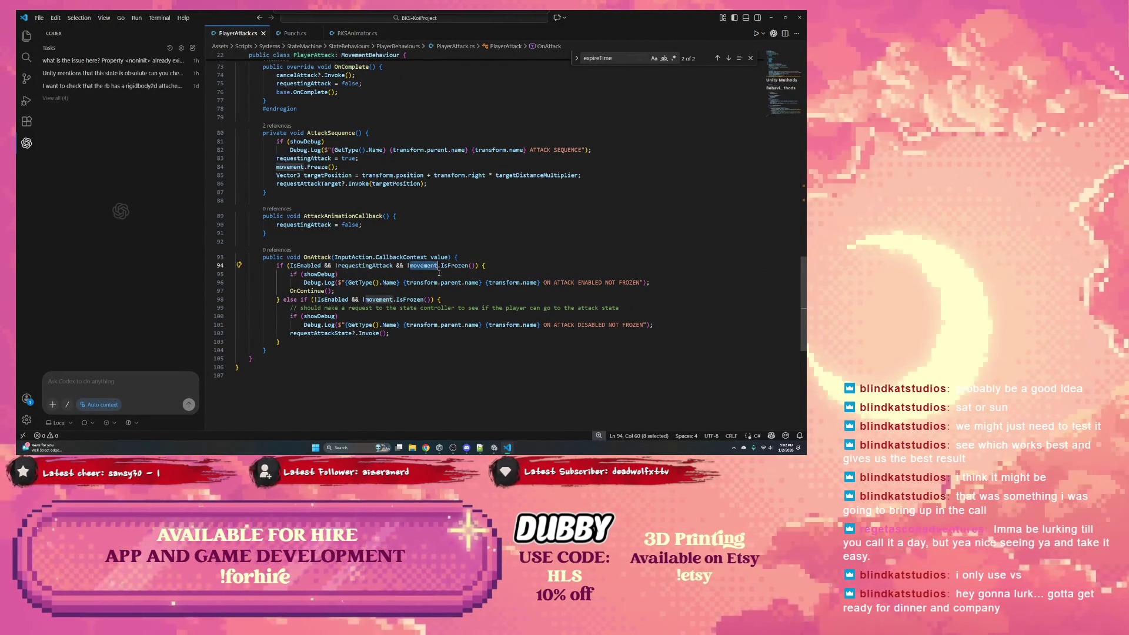
{"action": "left_click_drag", "start_coordinate": [290, 333], "coordinate": [353, 333]}
{"action": "double_click", "coordinate": [346, 299]}
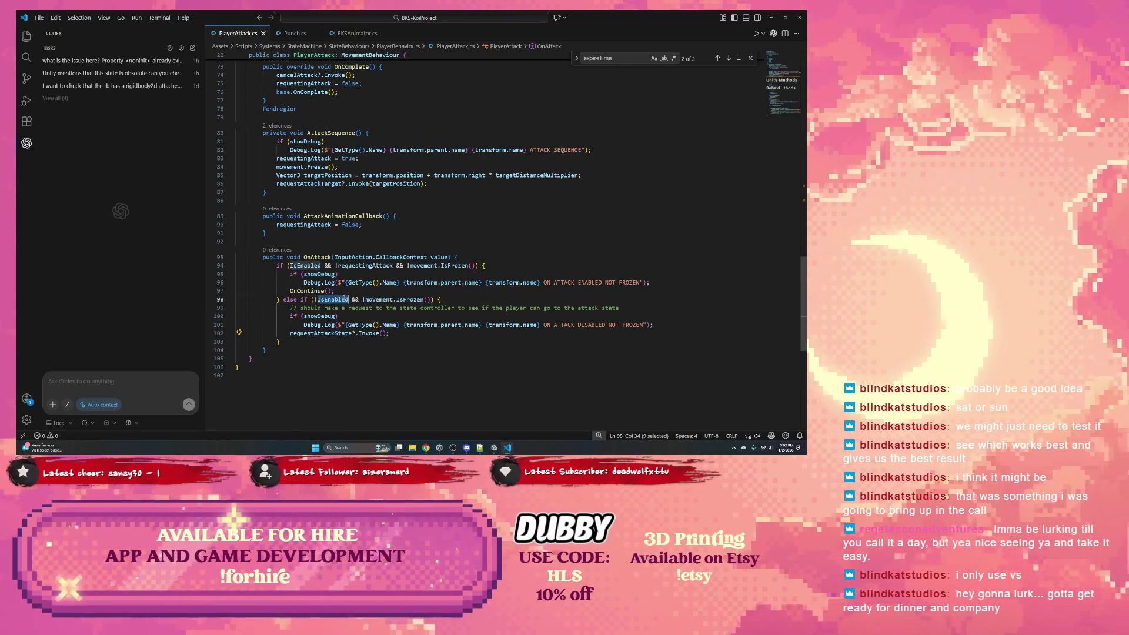
{"action": "scroll", "coordinate": [410, 305], "scroll_direction": "up", "scroll_amount": 10}
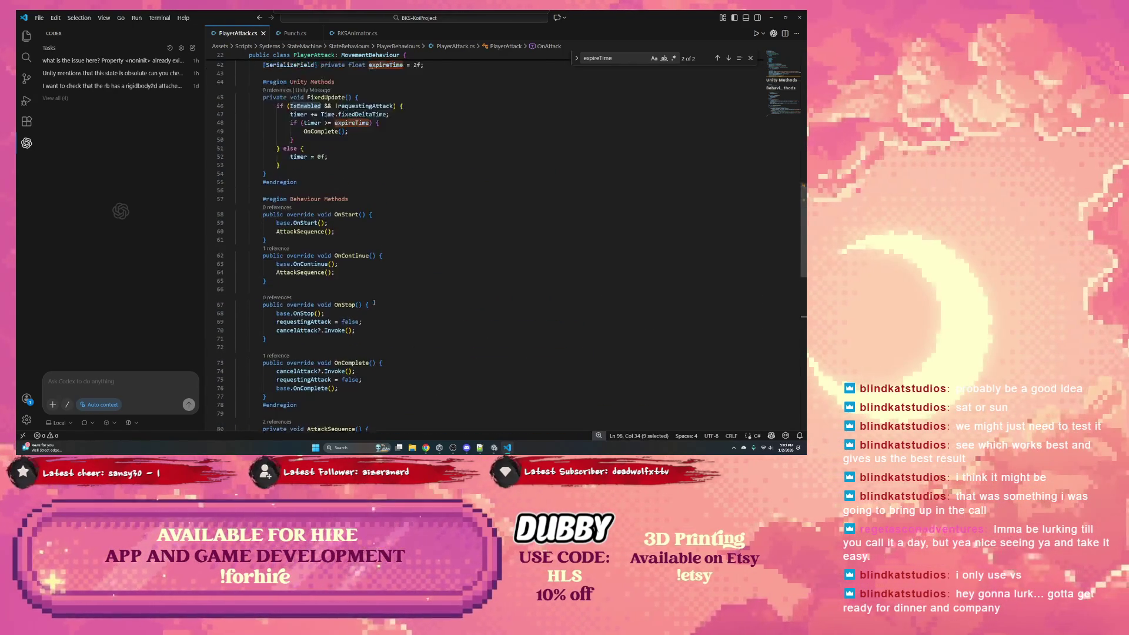
Step: Trace fixedDeltaTime, timer, OnStart, FixedUpdate and the line 46 IsEnabled condition, then return to Unity
{"action": "double_click", "coordinate": [362, 208]}
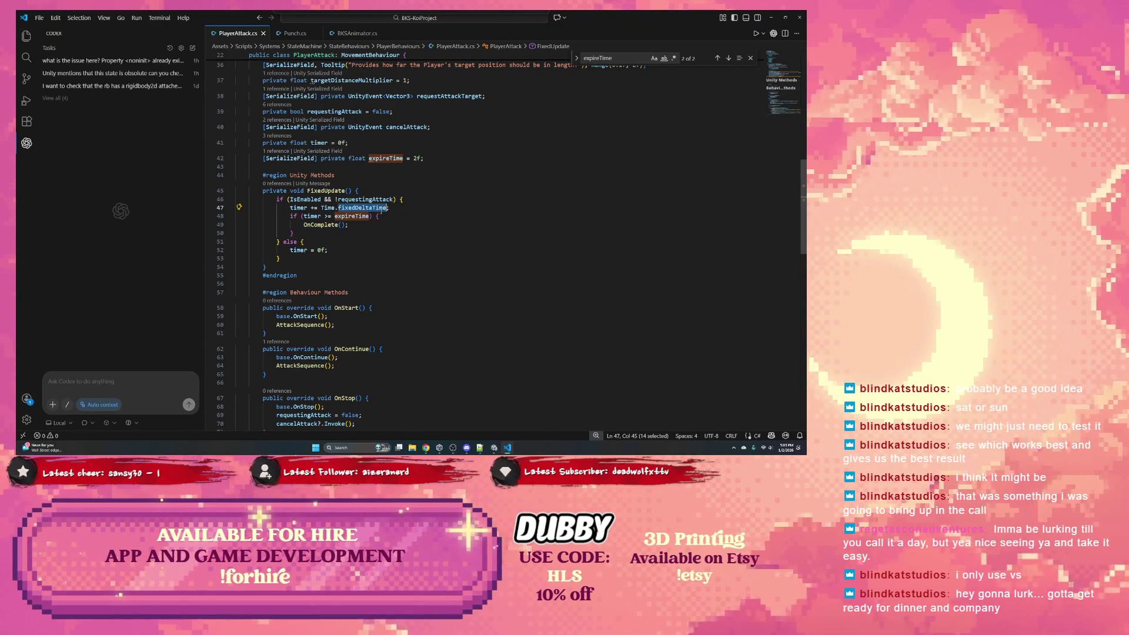
{"action": "double_click", "coordinate": [299, 250]}
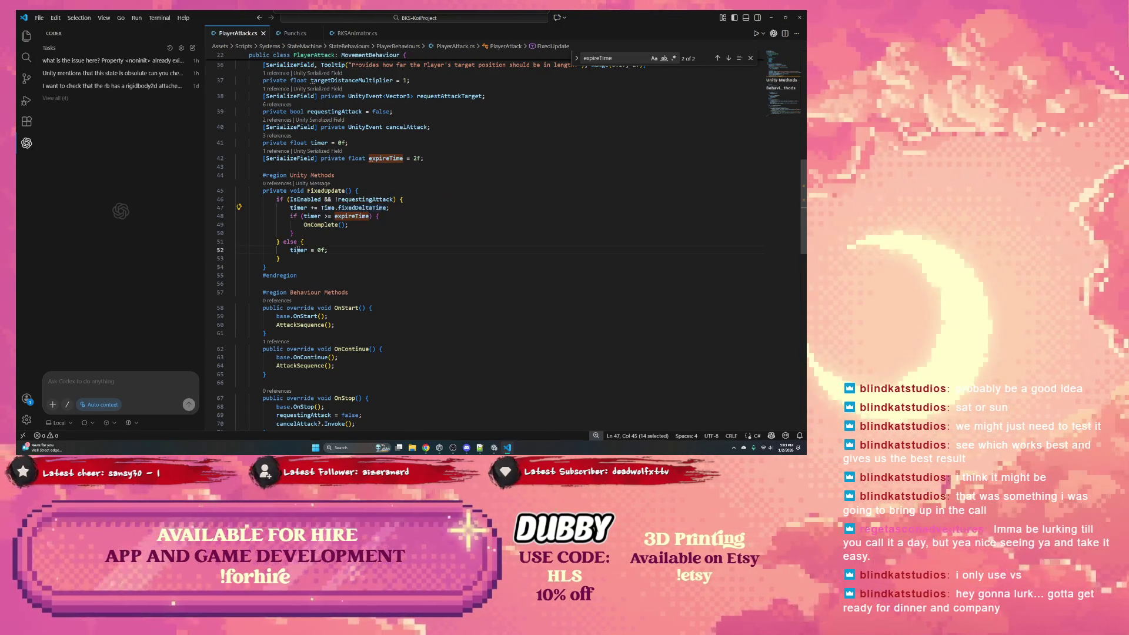
{"action": "scroll", "coordinate": [362, 227], "scroll_direction": "down", "scroll_amount": 2}
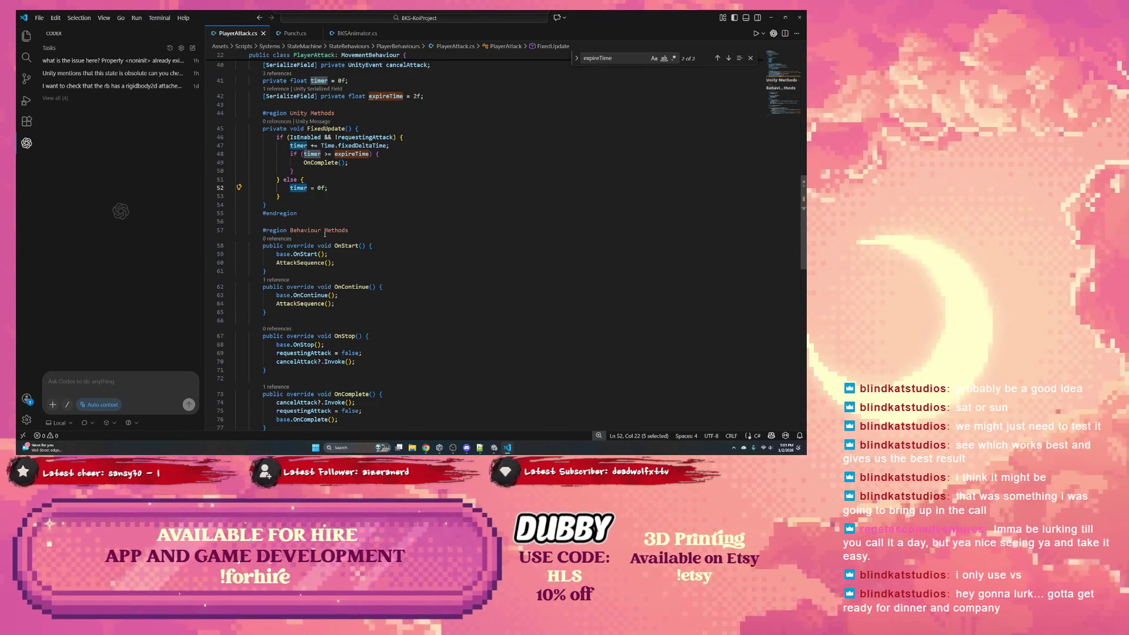
{"action": "double_click", "coordinate": [355, 246]}
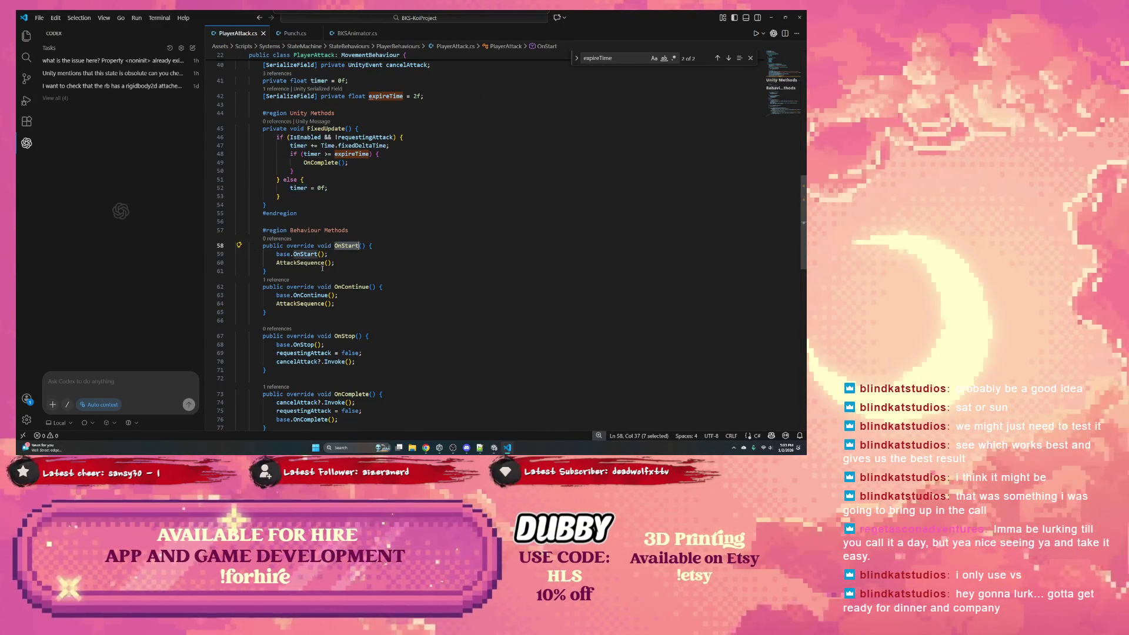
{"action": "scroll", "coordinate": [318, 267], "scroll_direction": "down", "scroll_amount": 5}
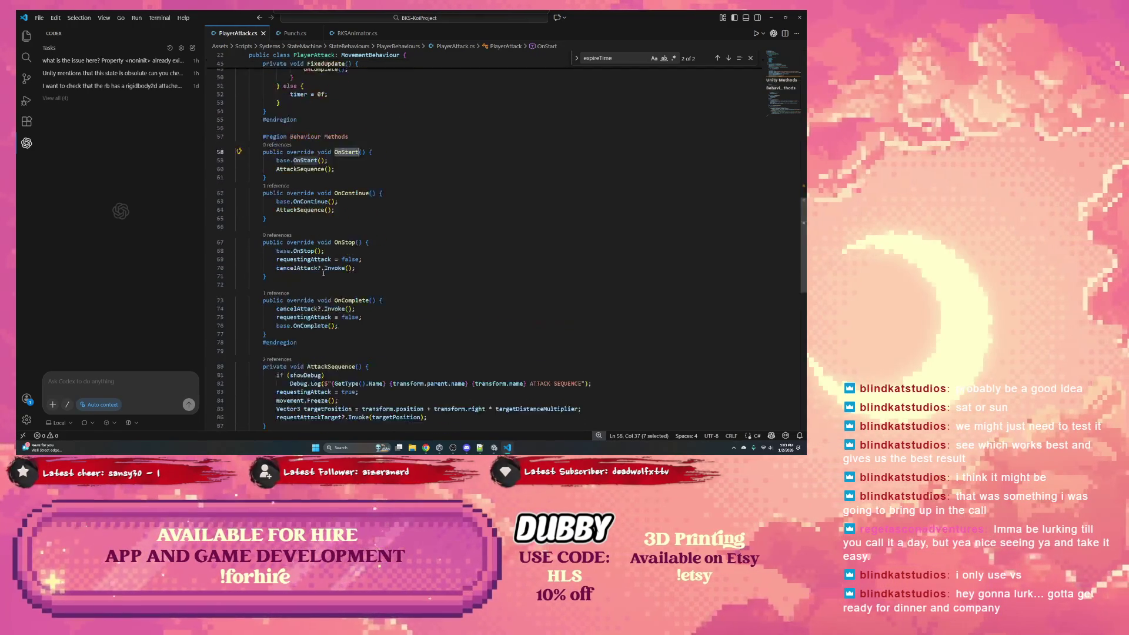
{"action": "scroll", "coordinate": [321, 273], "scroll_direction": "up", "scroll_amount": 10}
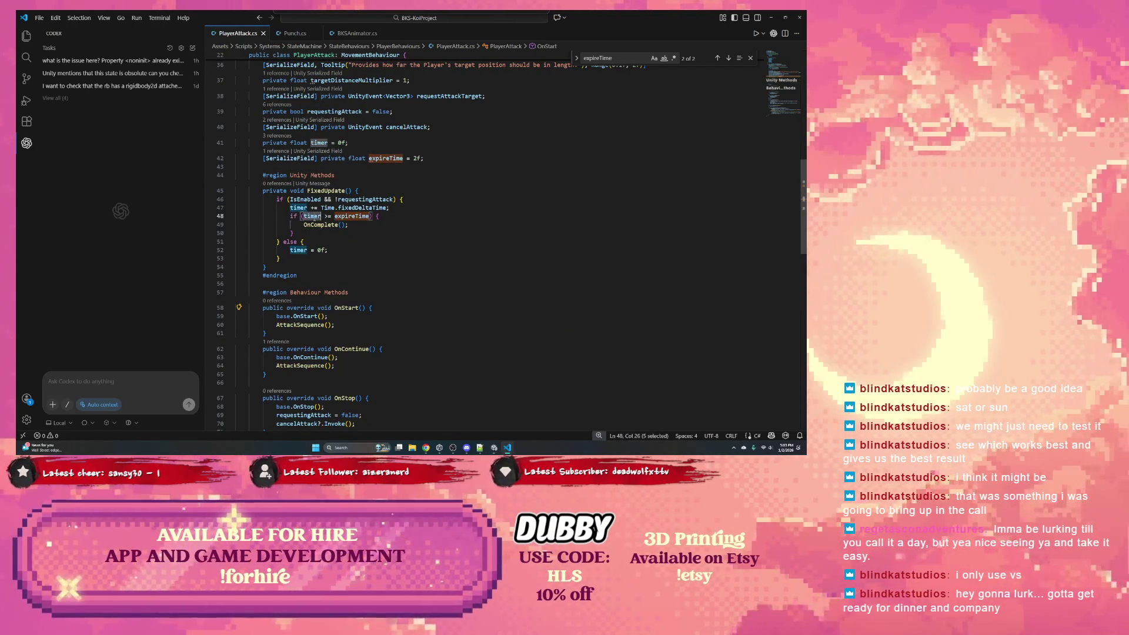
{"action": "double_click", "coordinate": [321, 191]}
{"action": "left_click", "coordinate": [308, 201]}
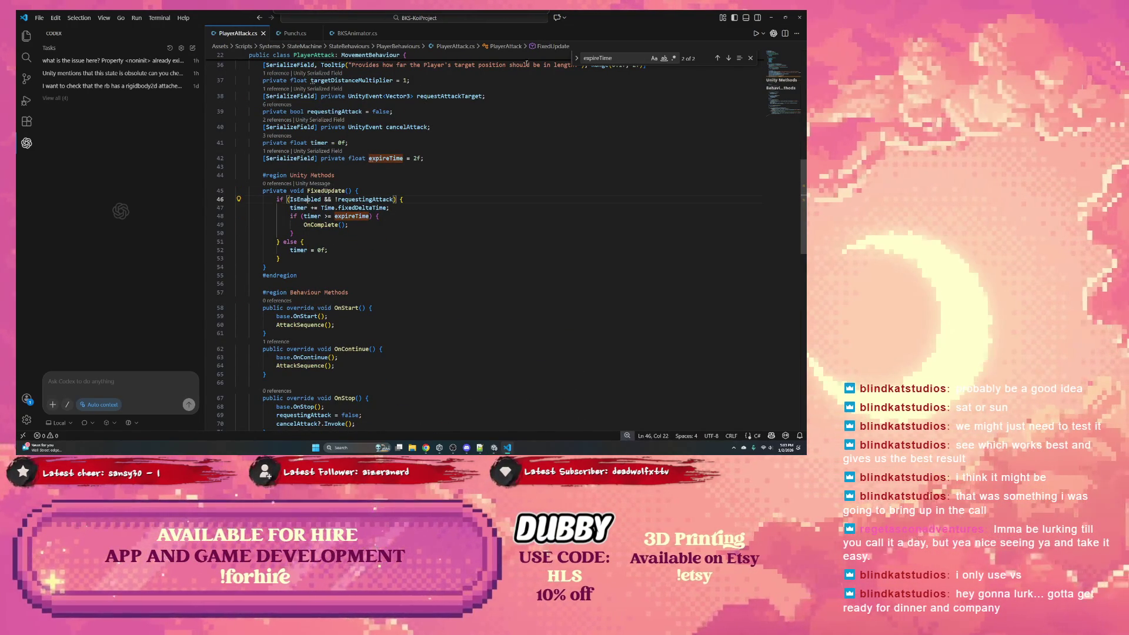
{"action": "key", "text": "alt+Tab"}
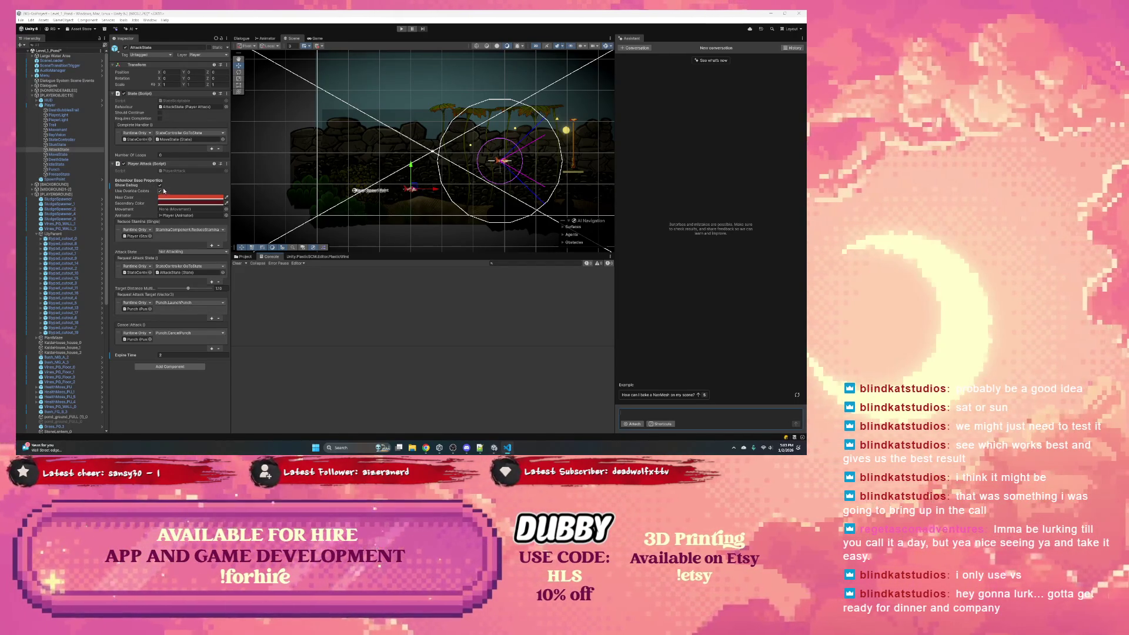
Step: Put the Inspector in Debug mode, enable Show Debug, expand both Request Attack events, and play
{"action": "left_click", "coordinate": [228, 40]}
{"action": "left_click", "coordinate": [243, 68]}
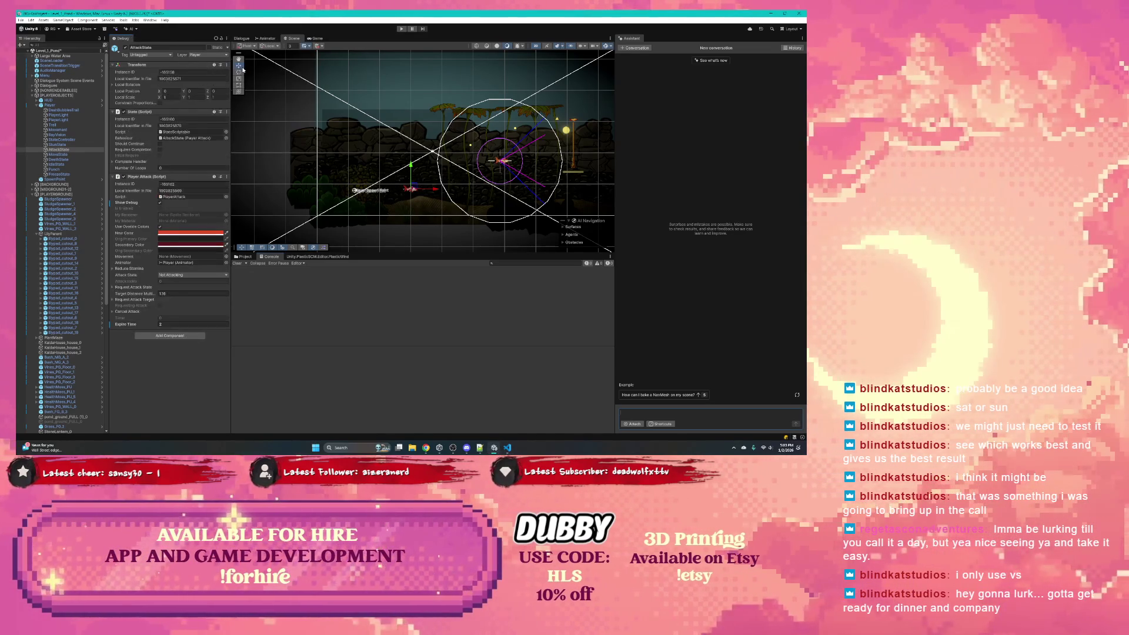
{"action": "left_click", "coordinate": [159, 202]}
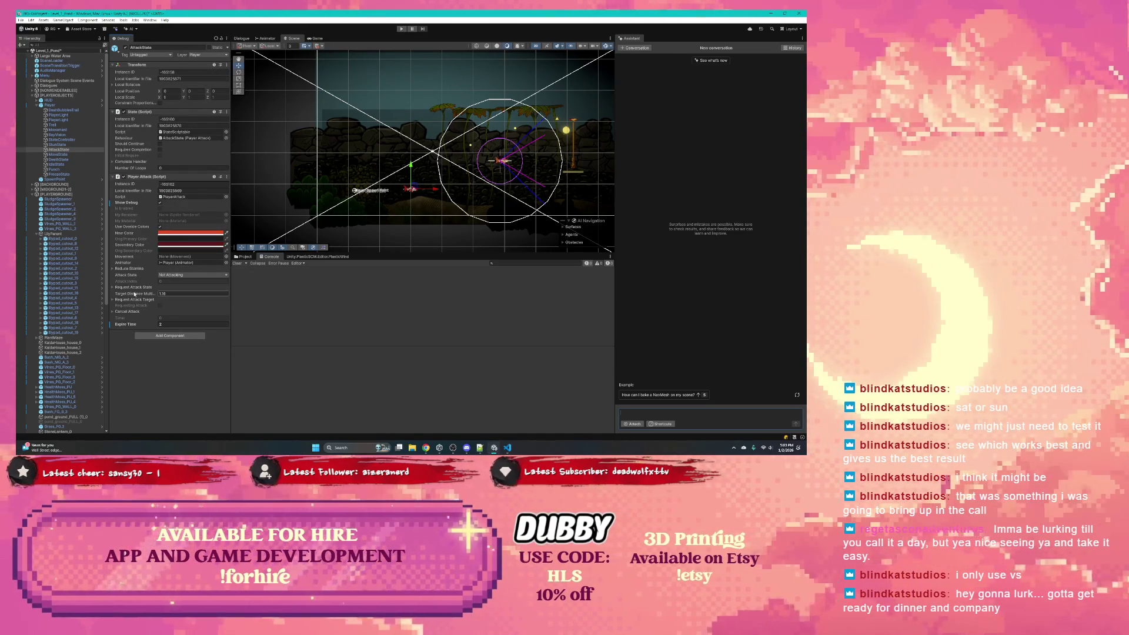
{"action": "left_click", "coordinate": [163, 324]}
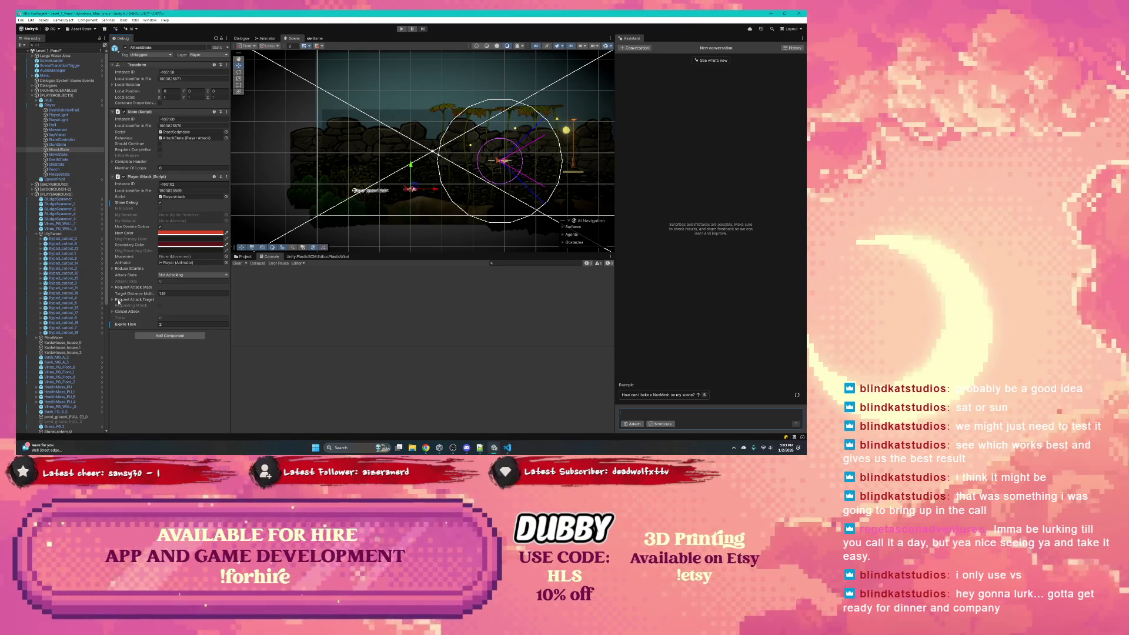
{"action": "left_click", "coordinate": [112, 299]}
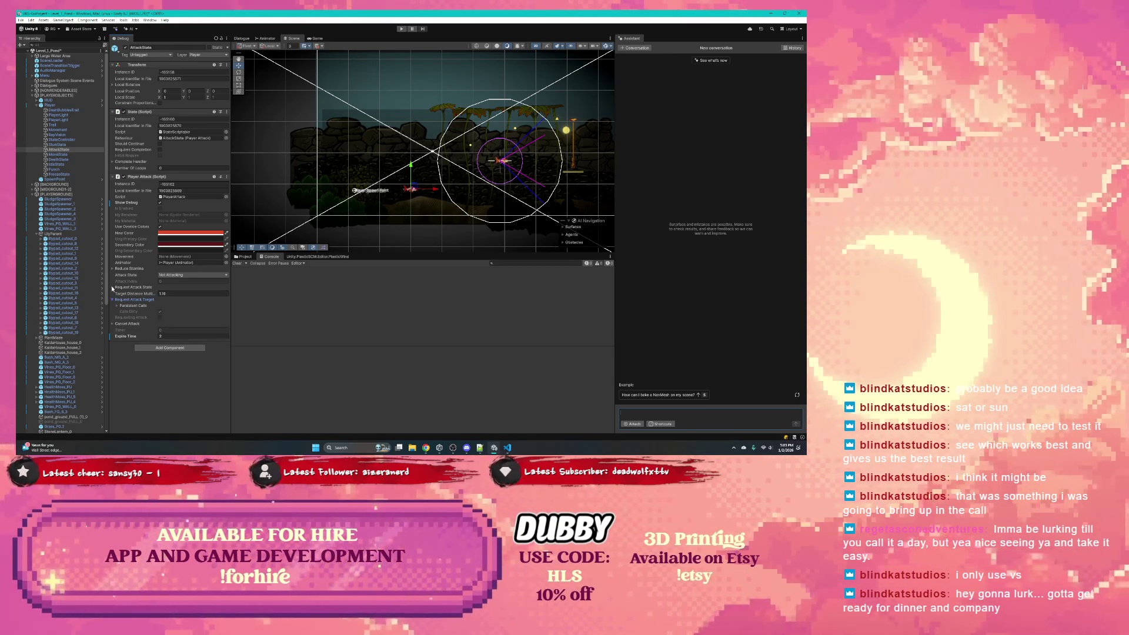
{"action": "left_click", "coordinate": [112, 288]}
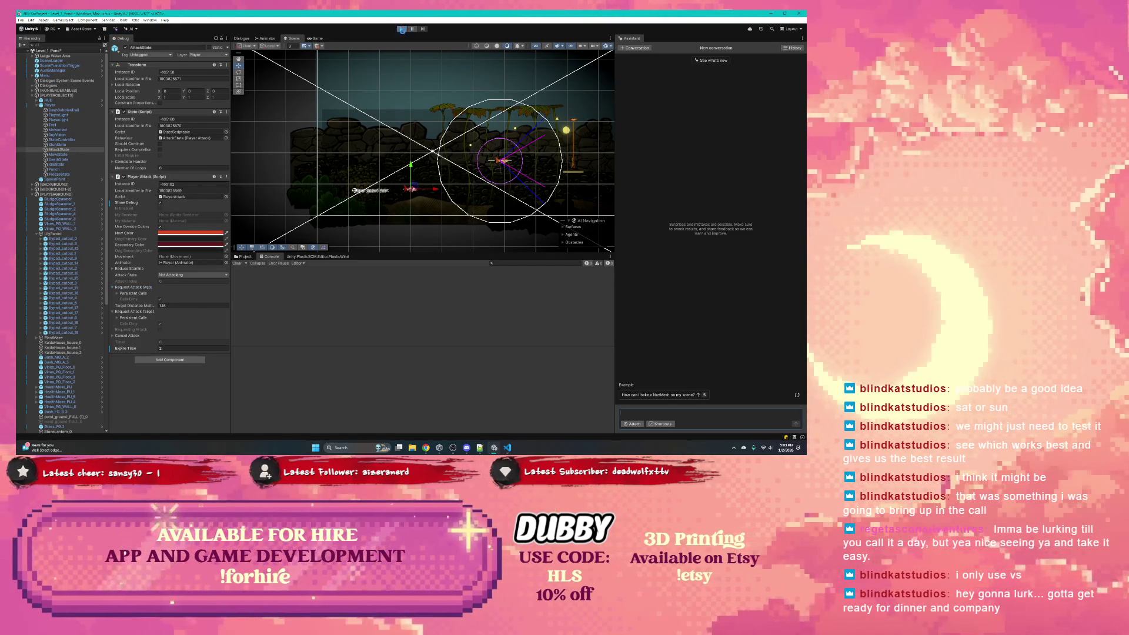
{"action": "left_click", "coordinate": [402, 28]}
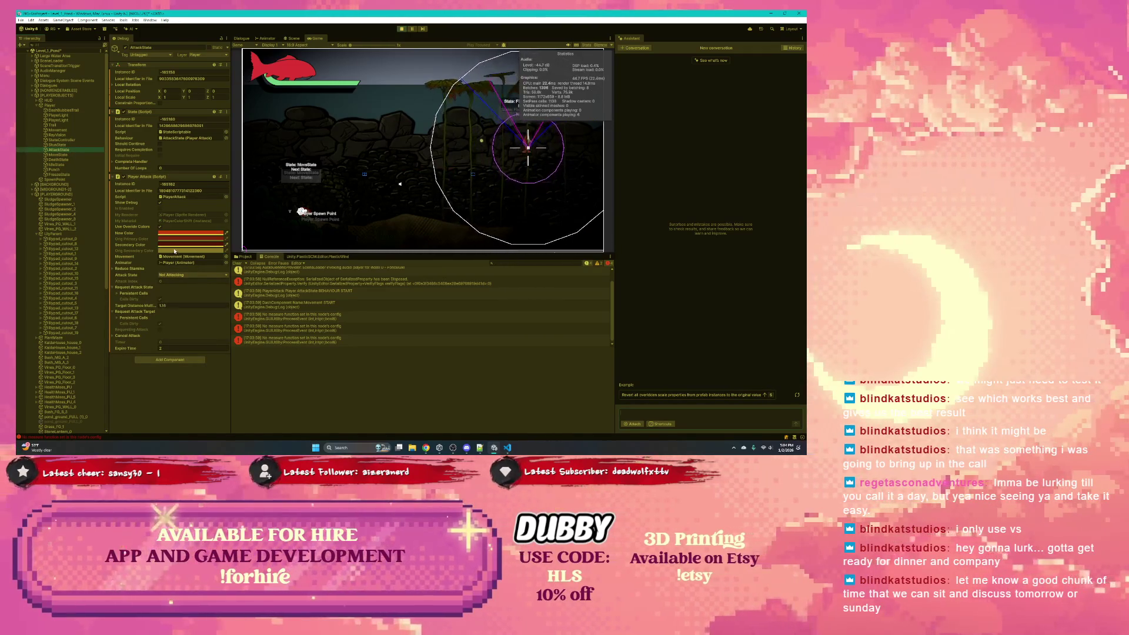
Step: Attack three times in the Game view, then select the player's Movement object
{"action": "left_click", "coordinate": [423, 152]}
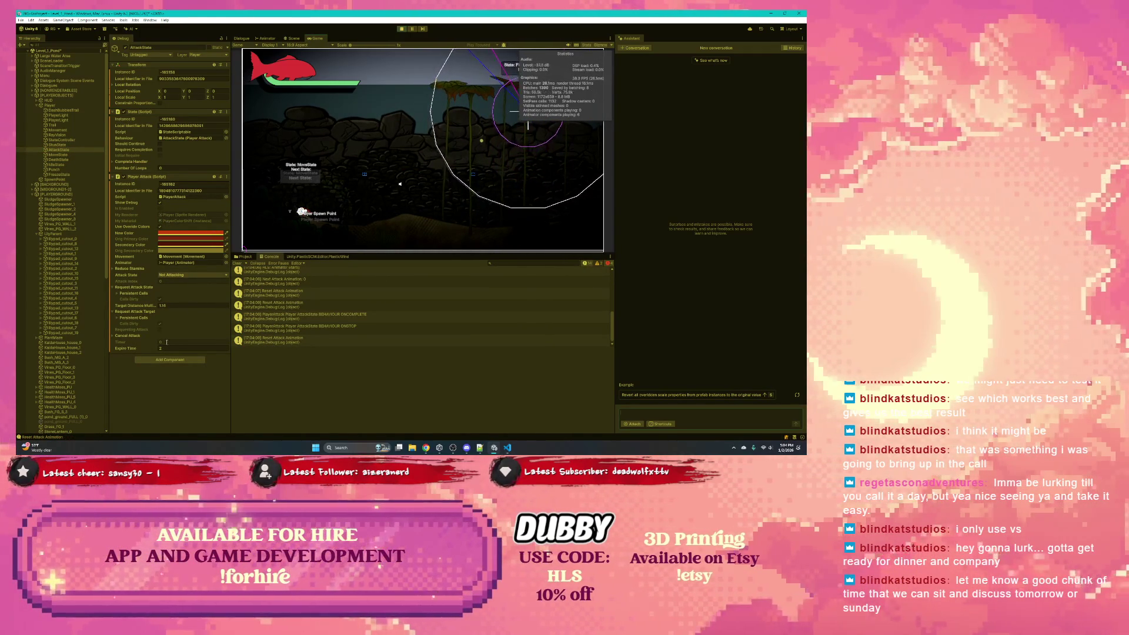
{"action": "left_click", "coordinate": [366, 166]}
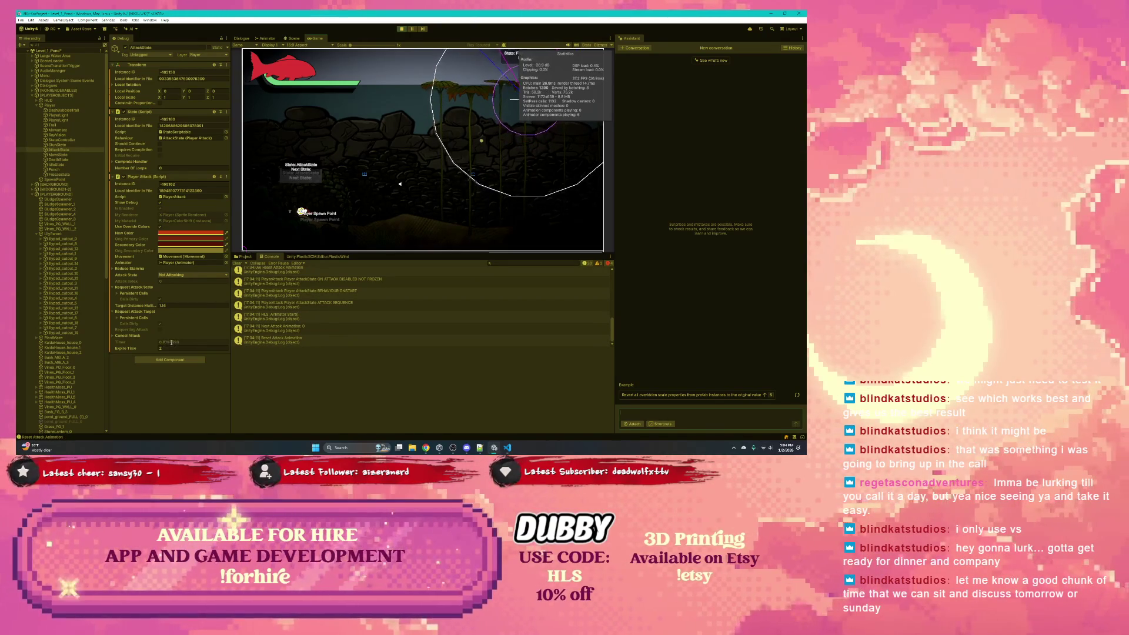
{"action": "left_click", "coordinate": [354, 184]}
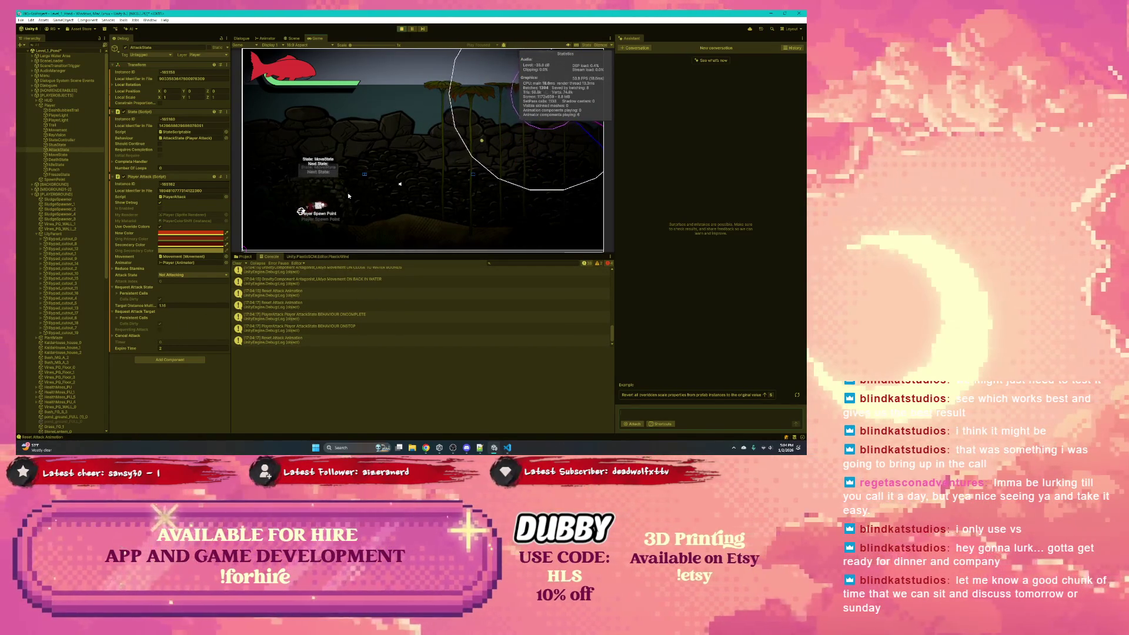
{"action": "left_click", "coordinate": [69, 131]}
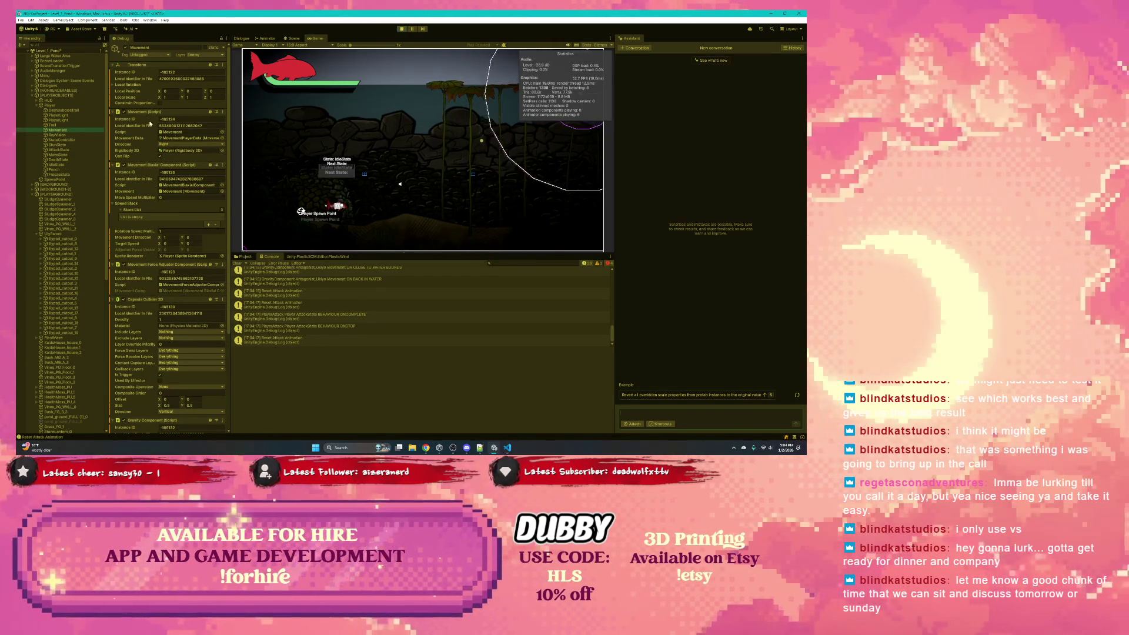
Step: Glance at the Inspector options without changes, then trigger a player attack in the running game
{"action": "left_click", "coordinate": [227, 39]}
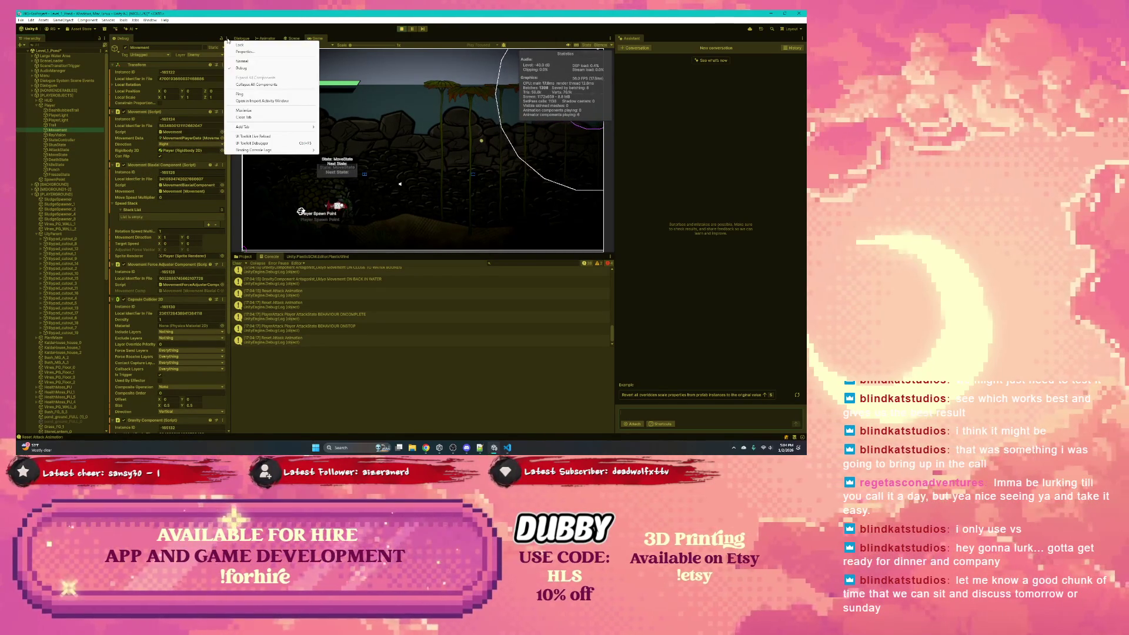
{"action": "left_click", "coordinate": [227, 31]}
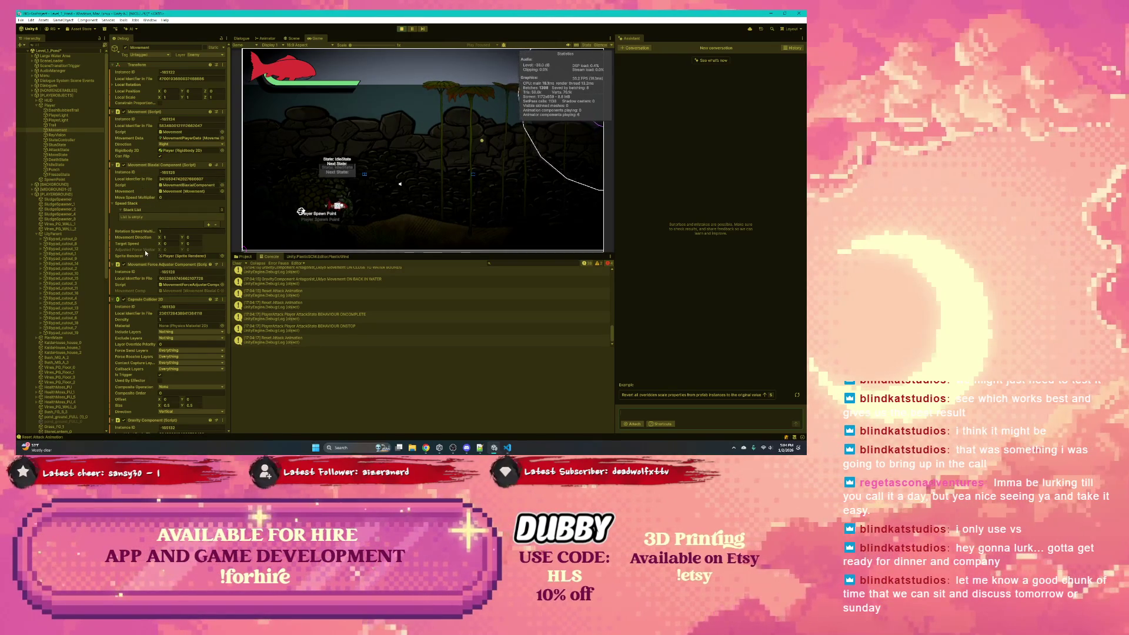
{"action": "scroll", "coordinate": [144, 249], "scroll_direction": "down", "scroll_amount": 3}
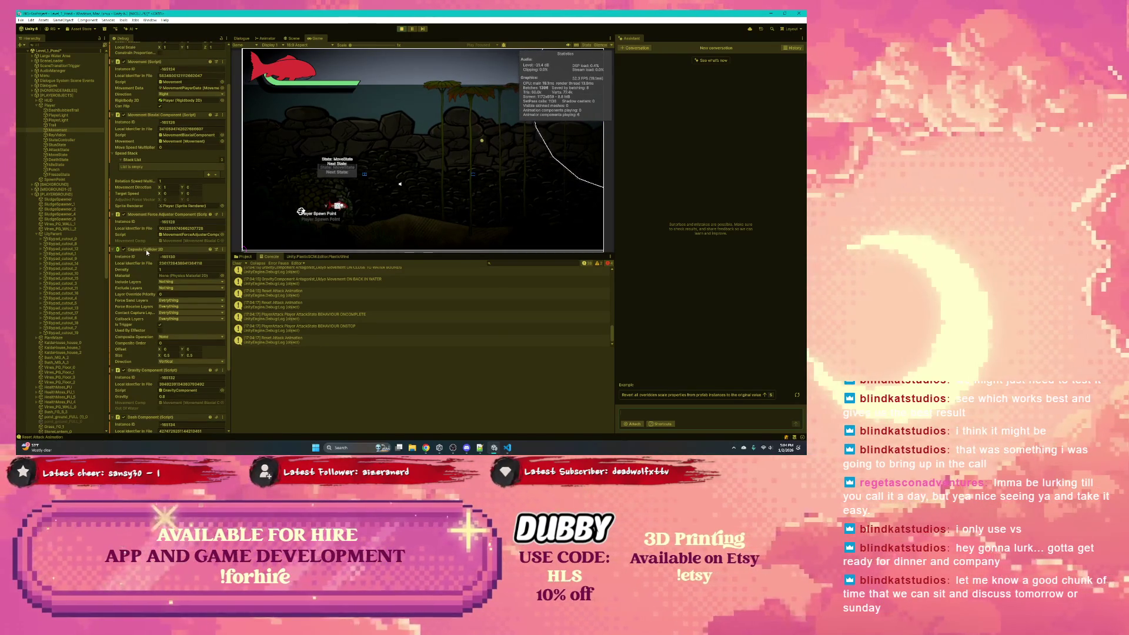
{"action": "scroll", "coordinate": [146, 249], "scroll_direction": "up", "scroll_amount": 3}
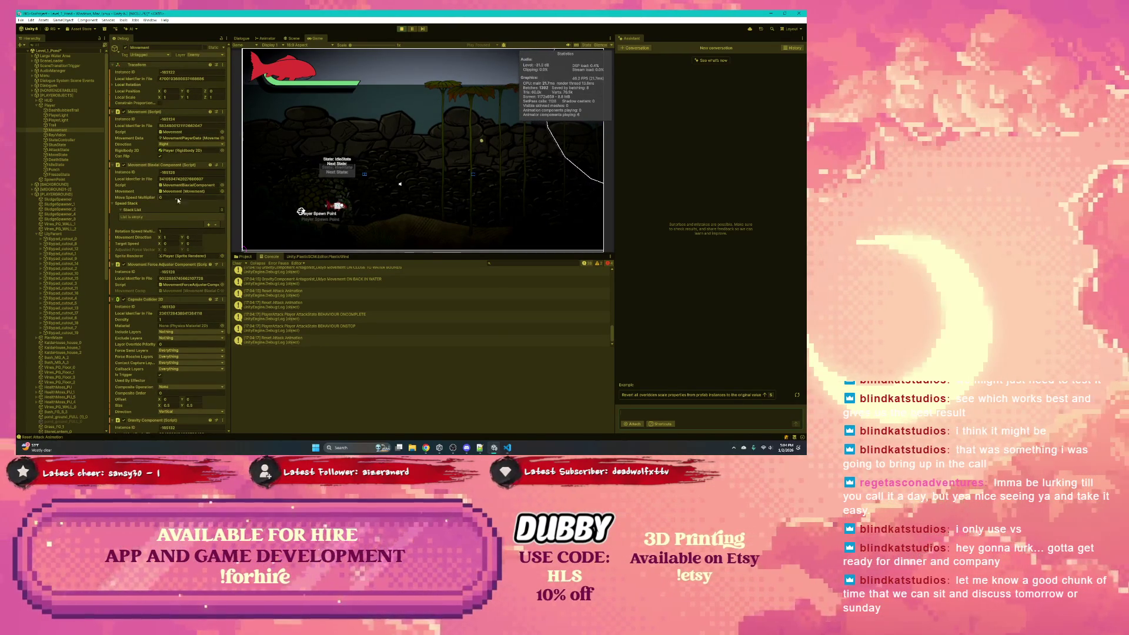
{"action": "left_click", "coordinate": [377, 202]}
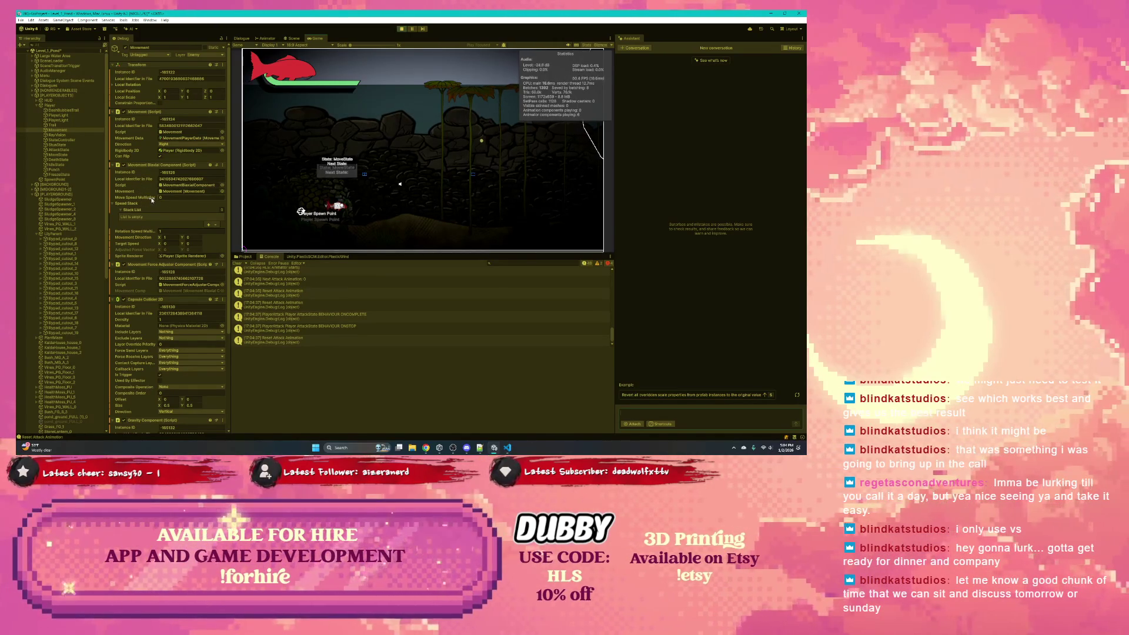
{"action": "left_click", "coordinate": [374, 197]}
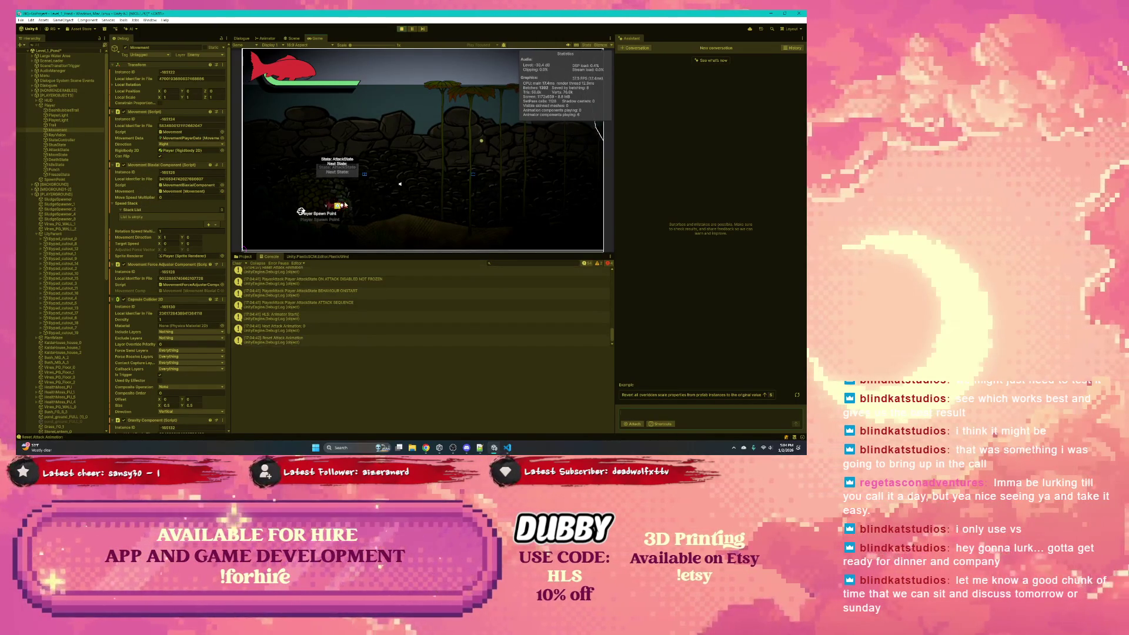
Step: Collapse the Capsule Collider 2D, Gravity and Dash component sections, then refocus the Game view
{"action": "left_click", "coordinate": [113, 300]}
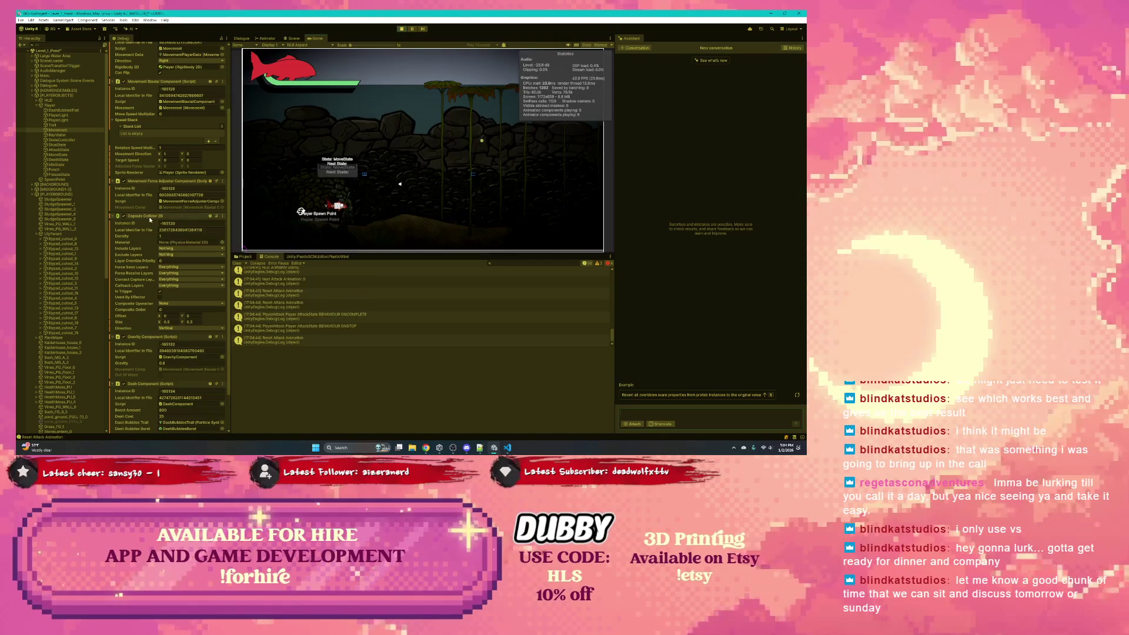
{"action": "scroll", "coordinate": [146, 227], "scroll_direction": "down", "scroll_amount": 1}
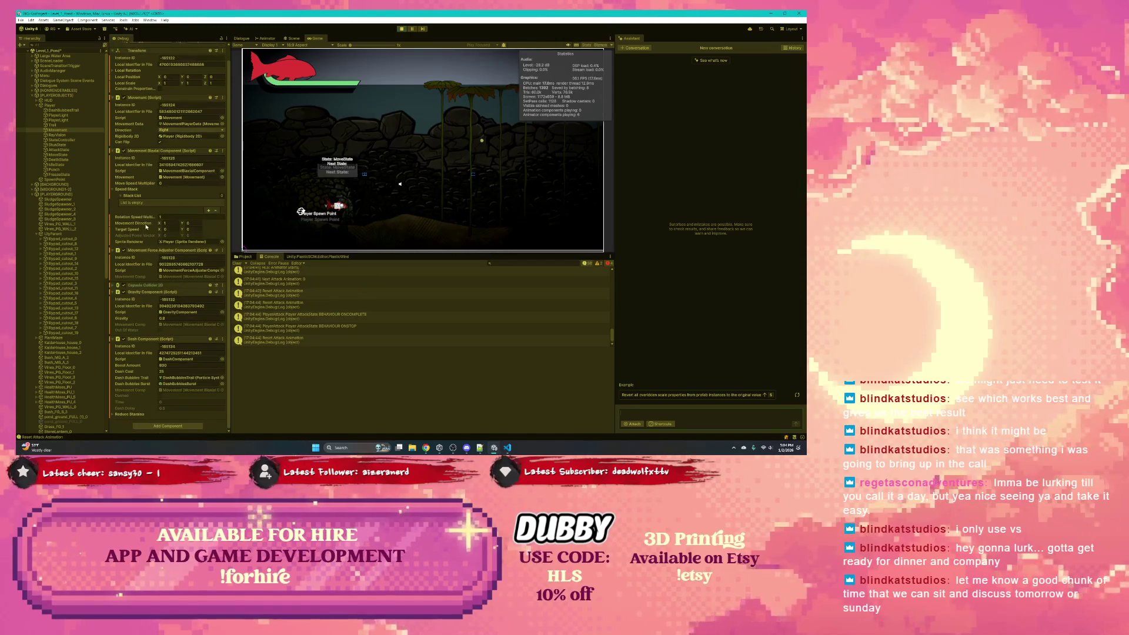
{"action": "left_click", "coordinate": [137, 293]}
{"action": "scroll", "coordinate": [136, 300], "scroll_direction": "up", "scroll_amount": 1}
{"action": "left_click", "coordinate": [136, 314]}
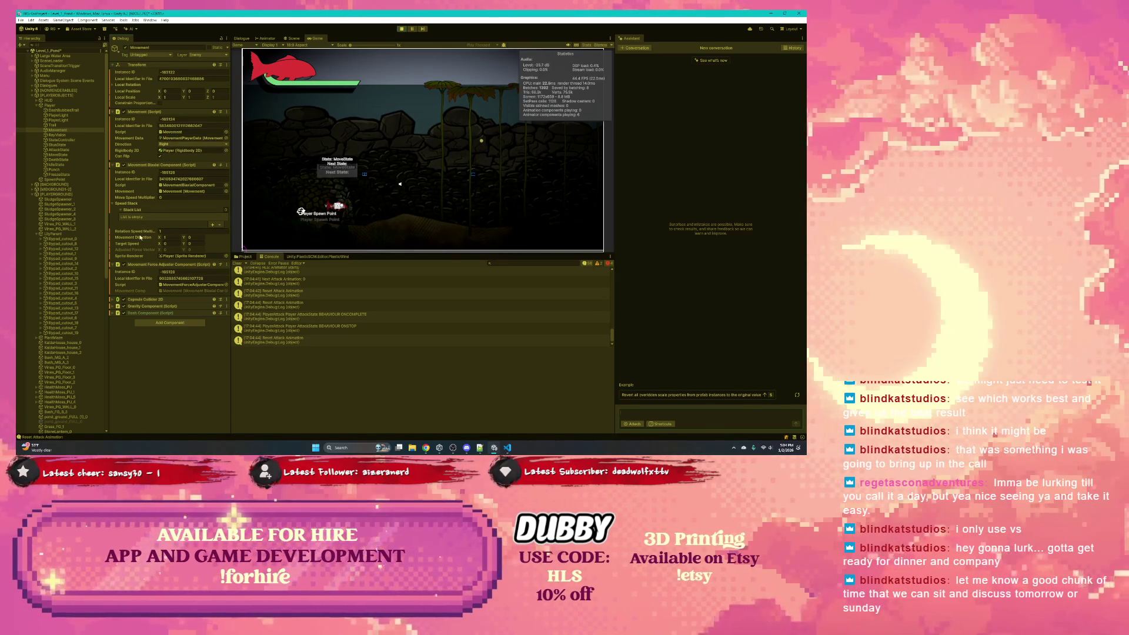
{"action": "left_click", "coordinate": [333, 224]}
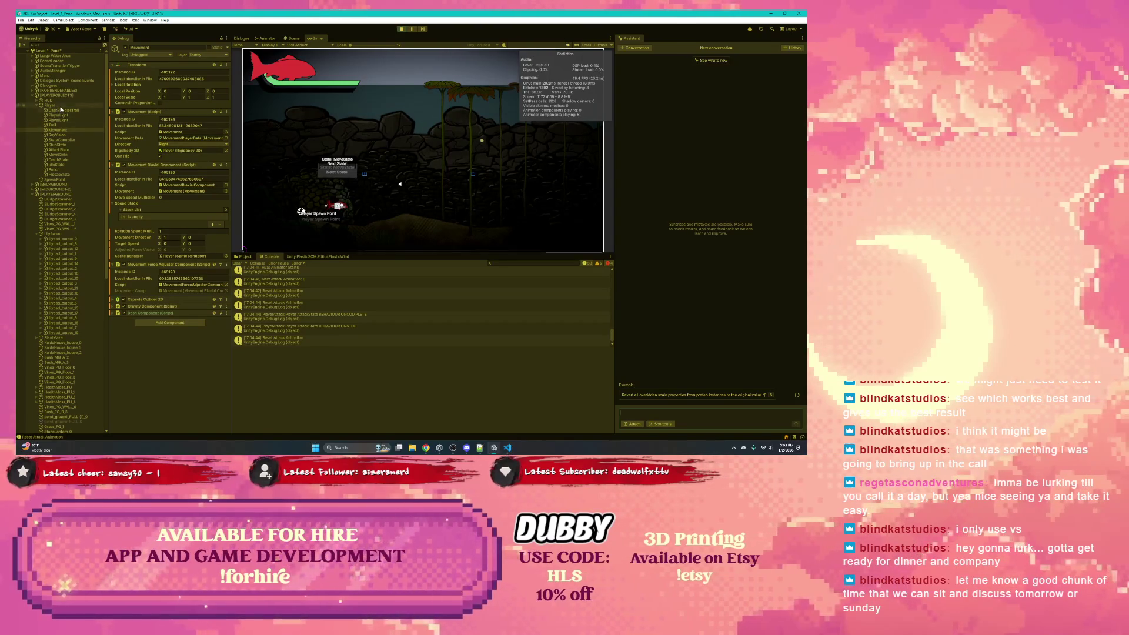
Step: Attack repeatedly while moving the player up-right, up-left and upward, watching the state changes
{"action": "left_click", "coordinate": [371, 203]}
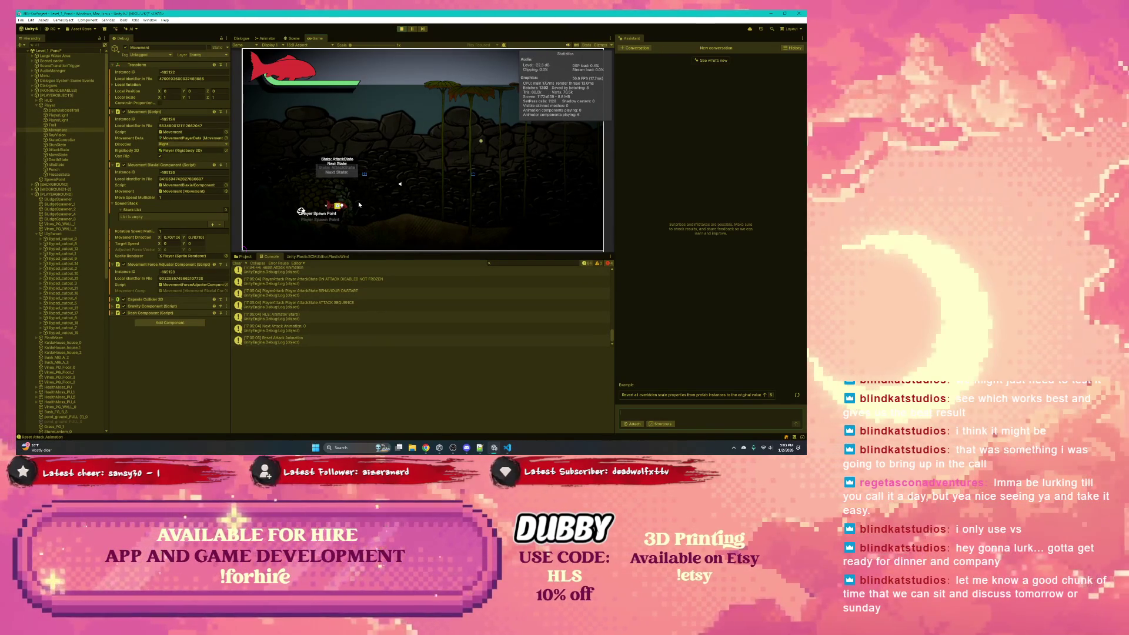
{"action": "key", "text": "w+d"}
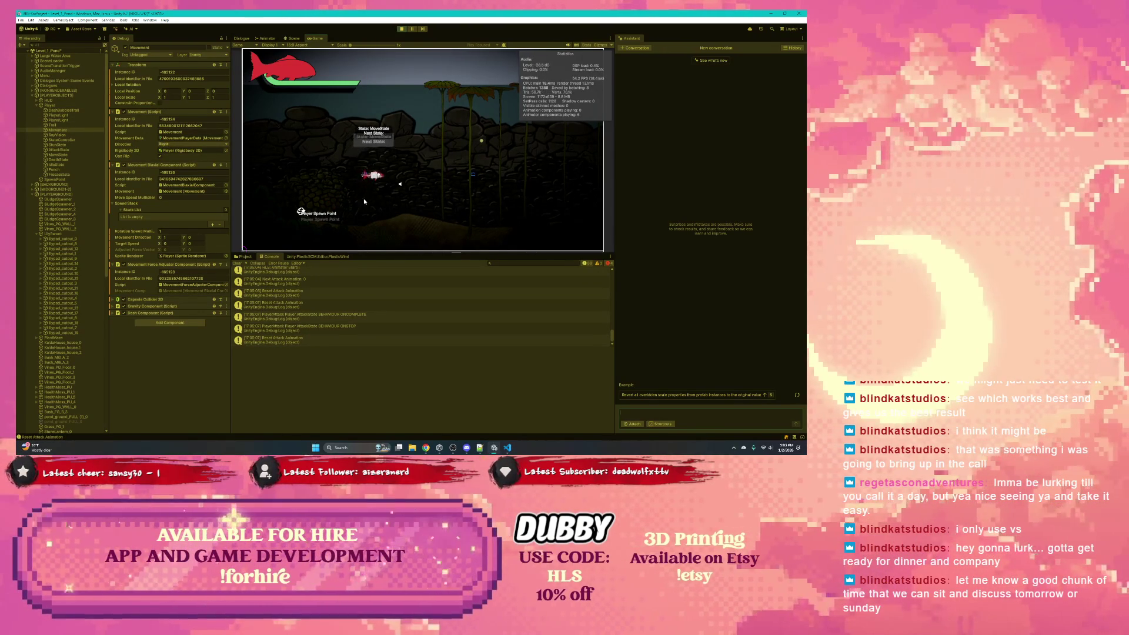
{"action": "left_click", "coordinate": [368, 195]}
{"action": "left_click", "coordinate": [386, 191]}
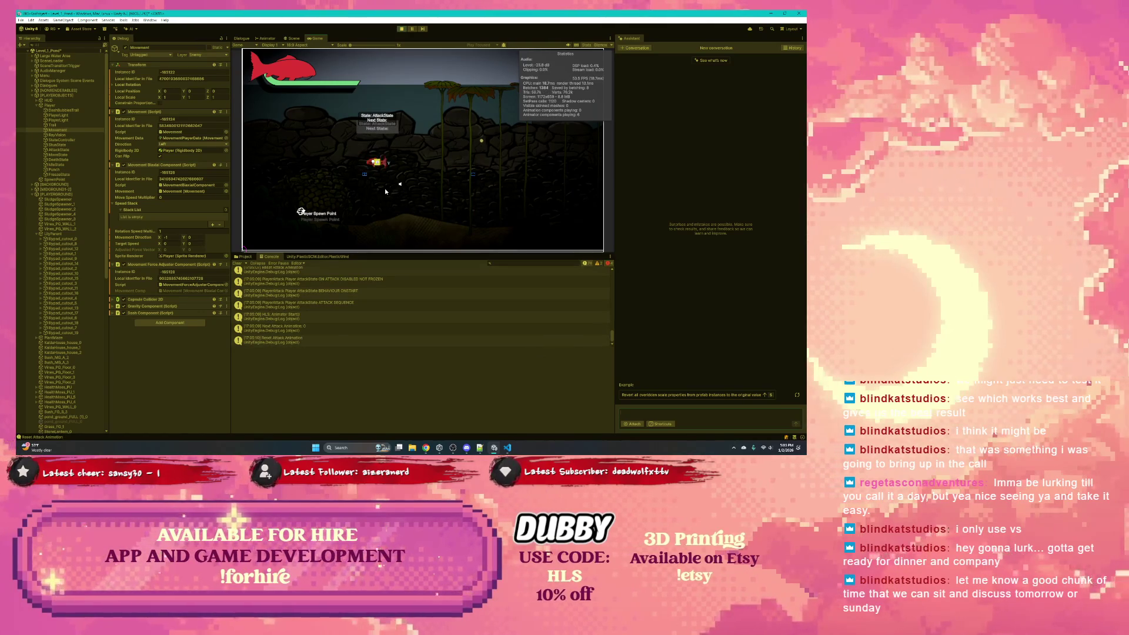
{"action": "key", "text": "w+a"}
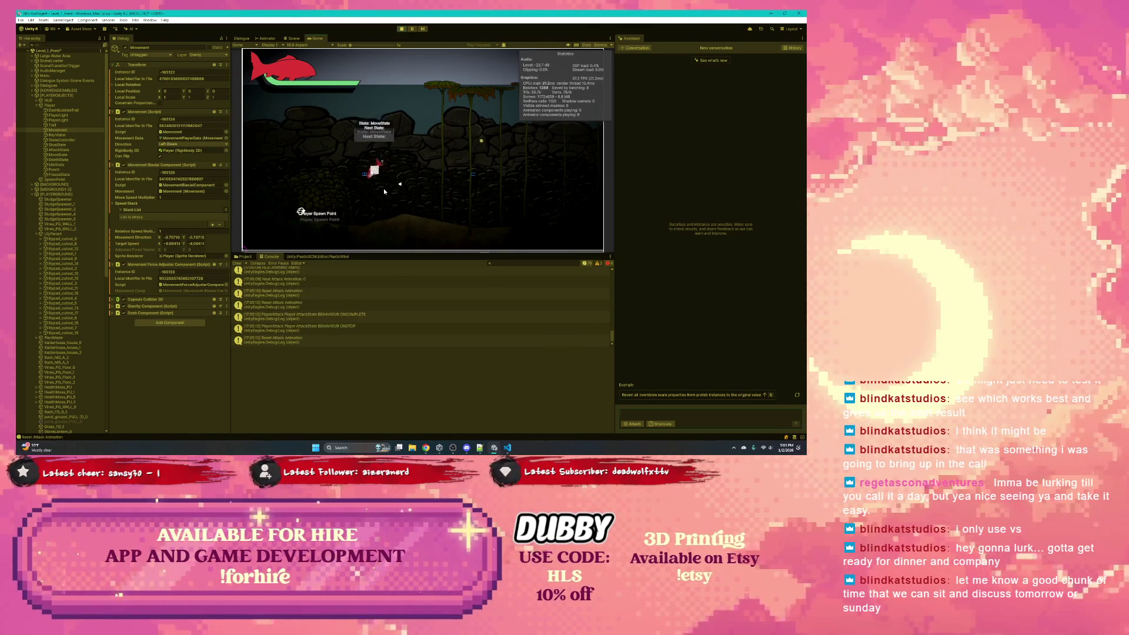
{"action": "left_click", "coordinate": [384, 191]}
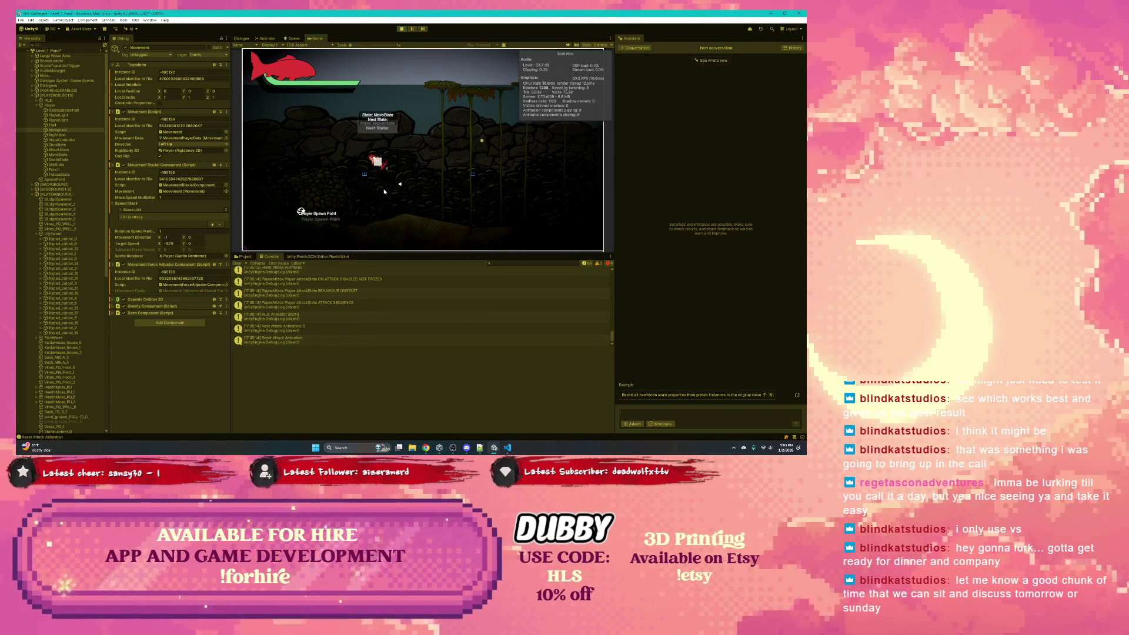
{"action": "key", "text": "w"}
{"action": "left_click", "coordinate": [382, 190]}
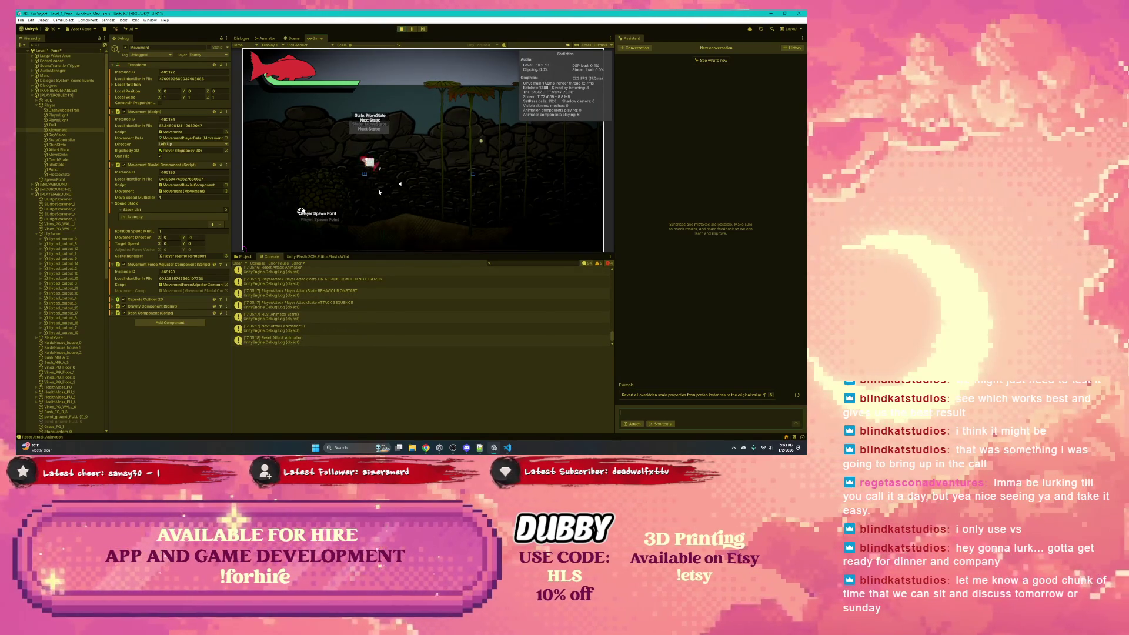
Step: Attack while moving up and left, then stop Play mode and select Punch in the Hierarchy
{"action": "key", "text": "w"}
{"action": "left_click", "coordinate": [379, 189]}
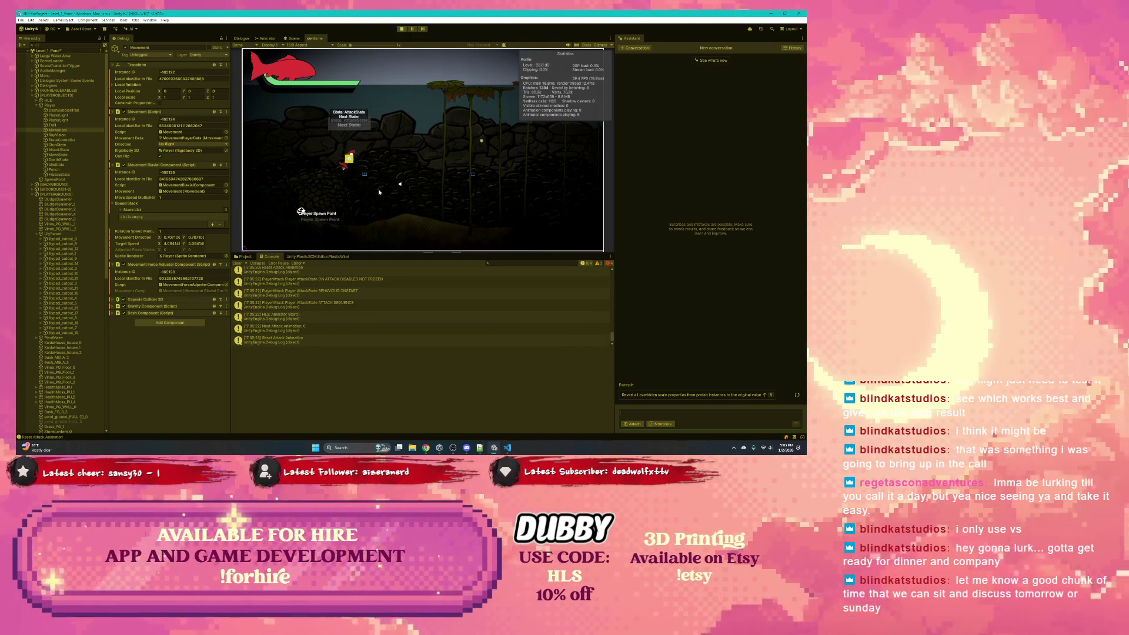
{"action": "key", "text": "a"}
{"action": "left_click", "coordinate": [379, 189]}
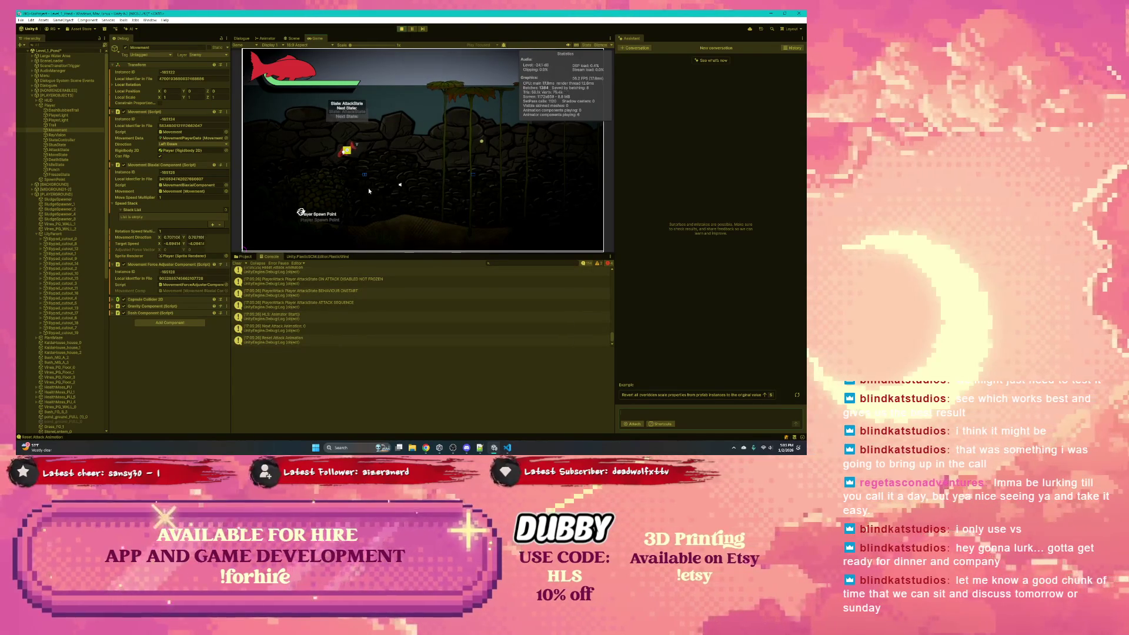
{"action": "key", "text": "a"}
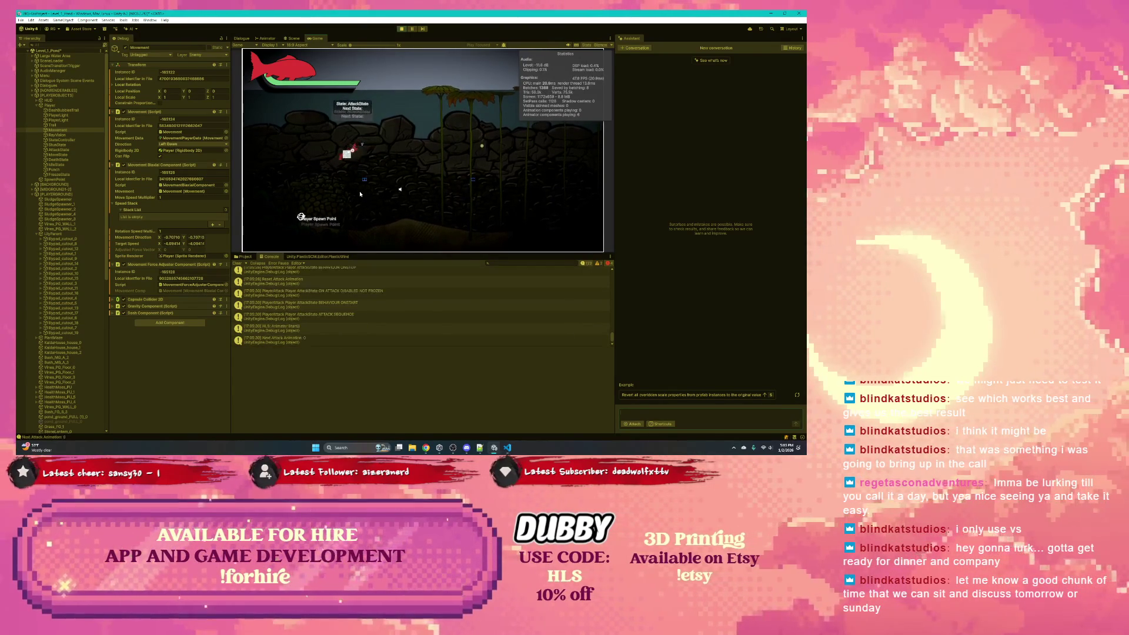
{"action": "left_click", "coordinate": [360, 193]}
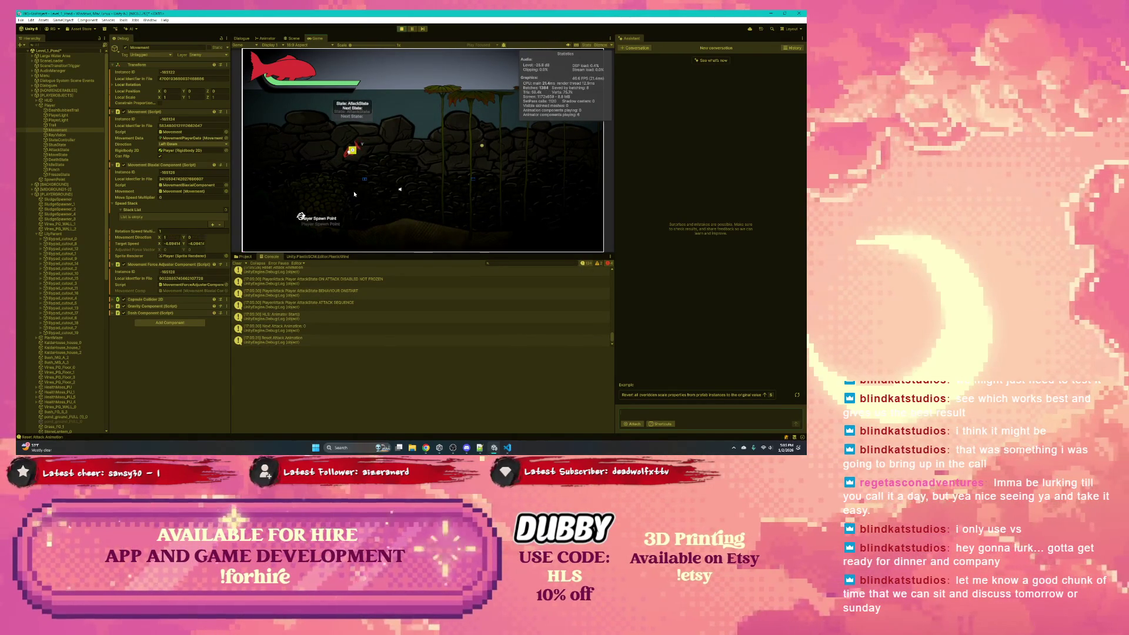
{"action": "left_click", "coordinate": [402, 28]}
{"action": "left_click", "coordinate": [65, 169]}
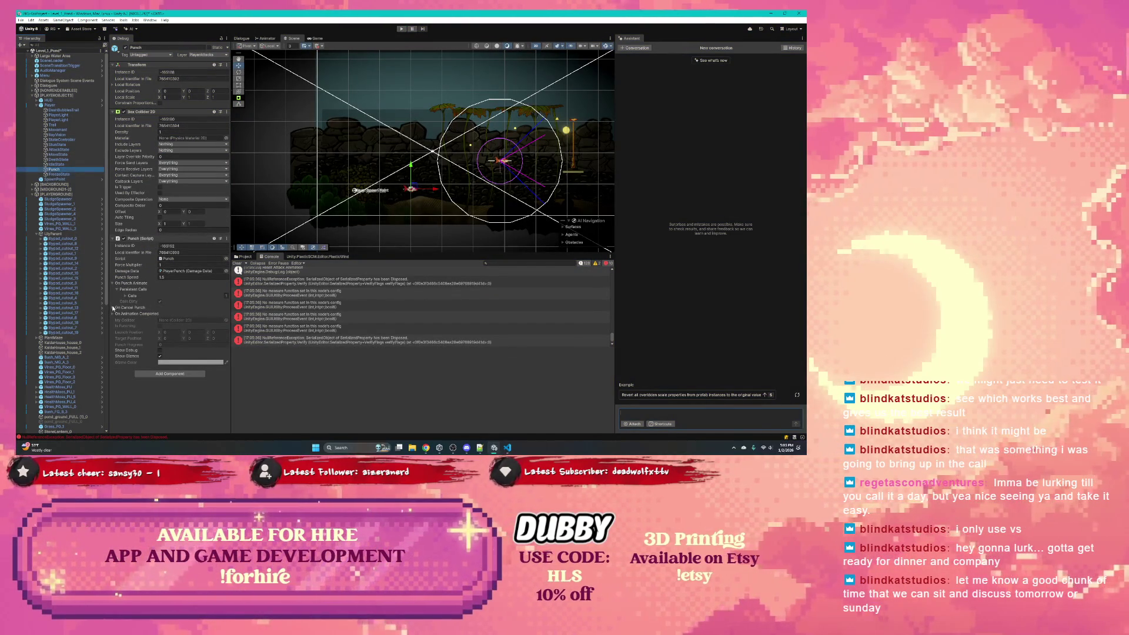
Step: Expand the On Cancel Punch event and show the Reset Attack Animation log's stack trace
{"action": "left_click", "coordinate": [112, 309]}
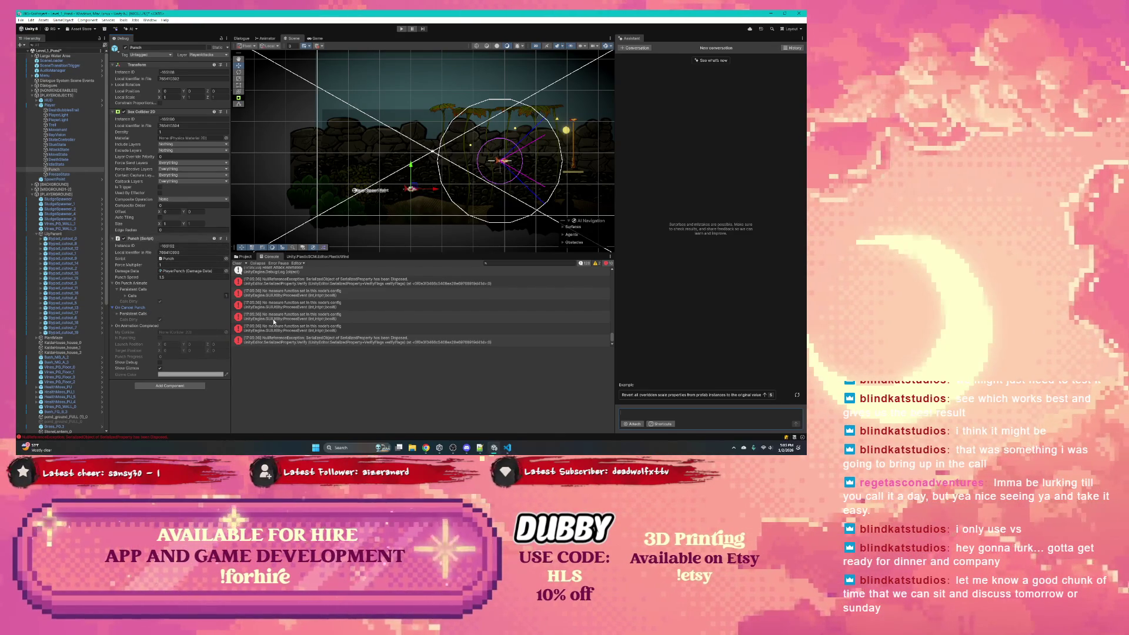
{"action": "scroll", "coordinate": [273, 321], "scroll_direction": "down", "scroll_amount": 1}
{"action": "left_click", "coordinate": [320, 302]}
{"action": "scroll", "coordinate": [308, 305], "scroll_direction": "up", "scroll_amount": 3}
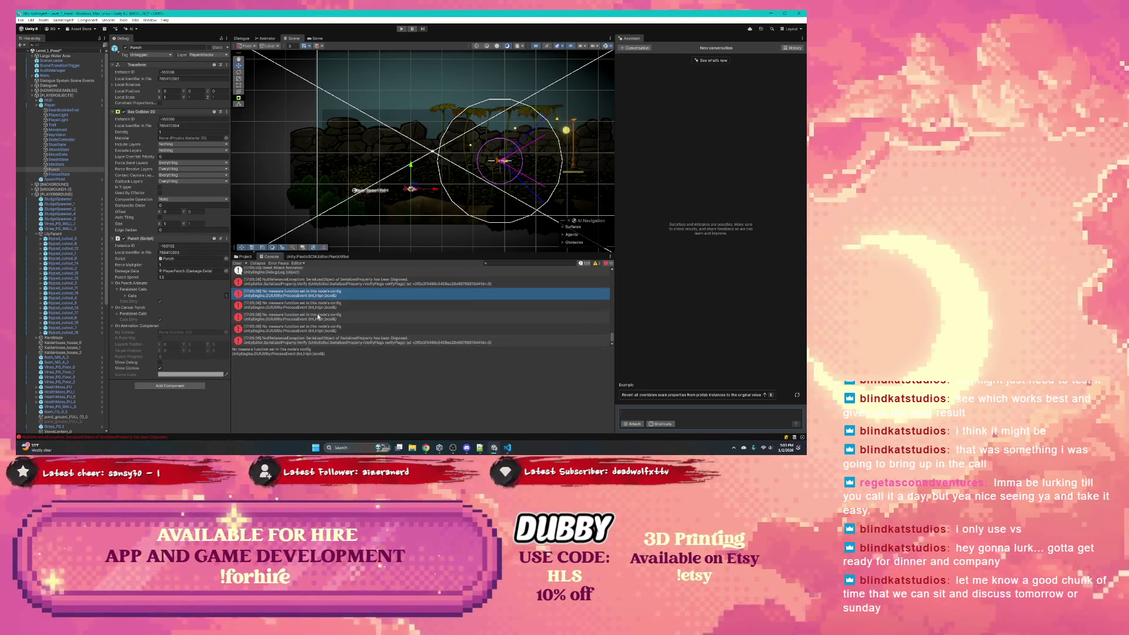
{"action": "left_click", "coordinate": [299, 308]}
Step: Glance at the Plastic SCM and Project tabs, then return to the Console
{"action": "scroll", "coordinate": [305, 311], "scroll_direction": "up", "scroll_amount": 2}
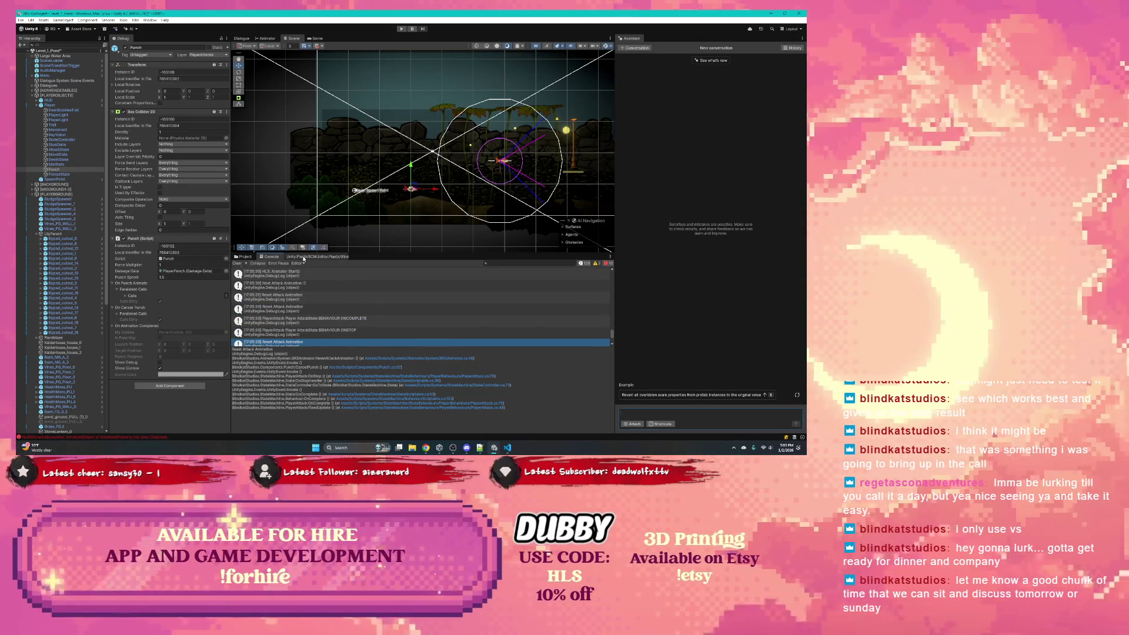
{"action": "left_click", "coordinate": [318, 257]}
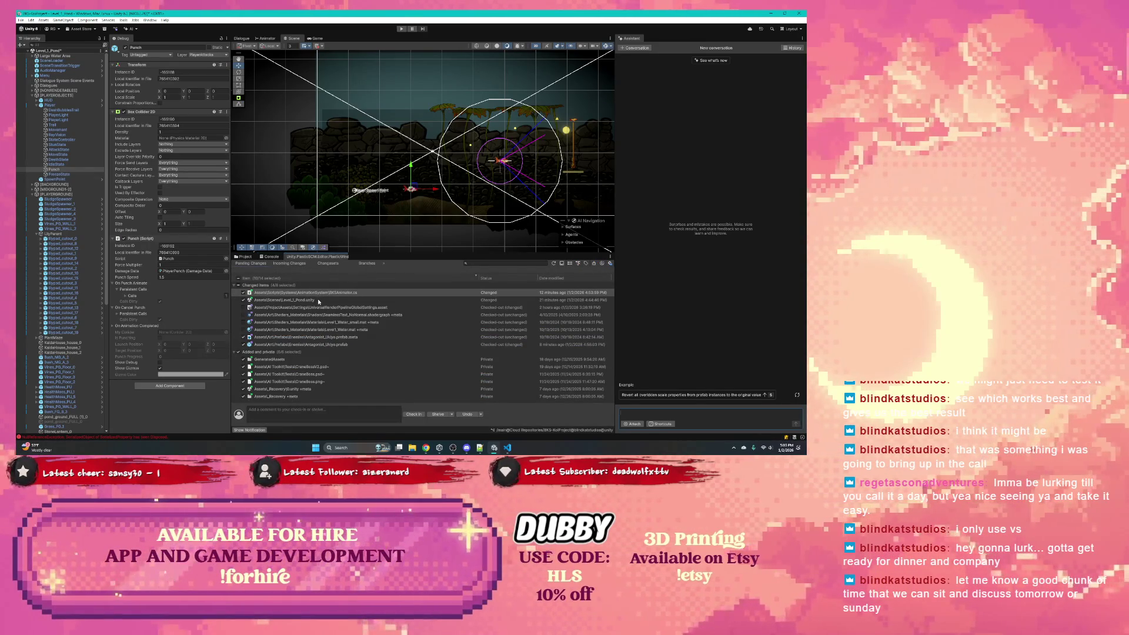
{"action": "left_click", "coordinate": [242, 256]}
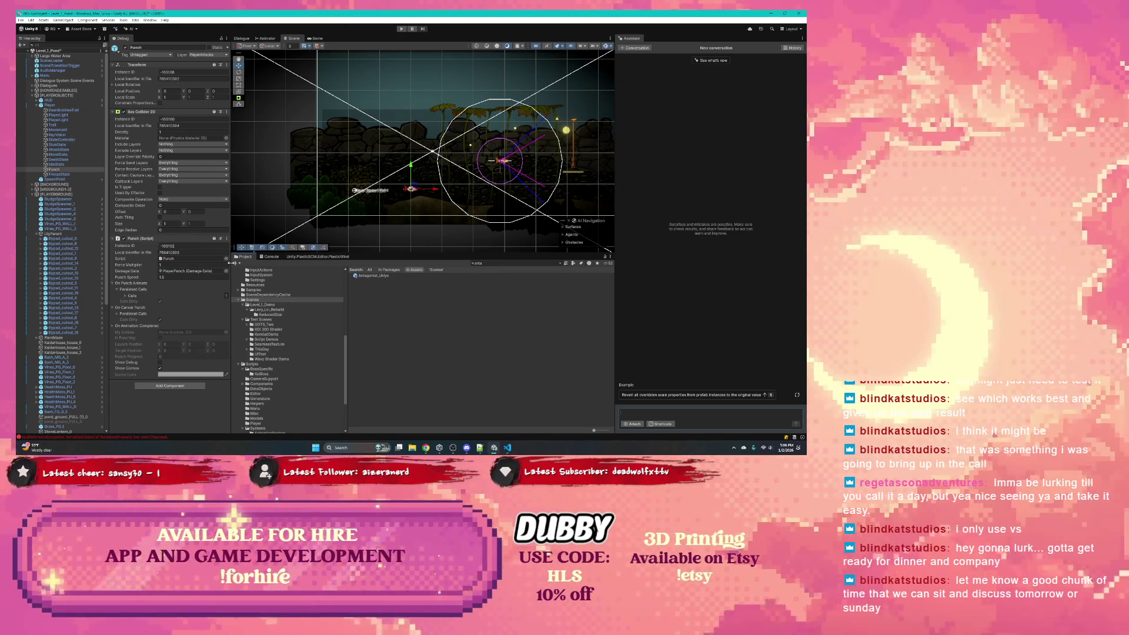
{"action": "left_click", "coordinate": [270, 257]}
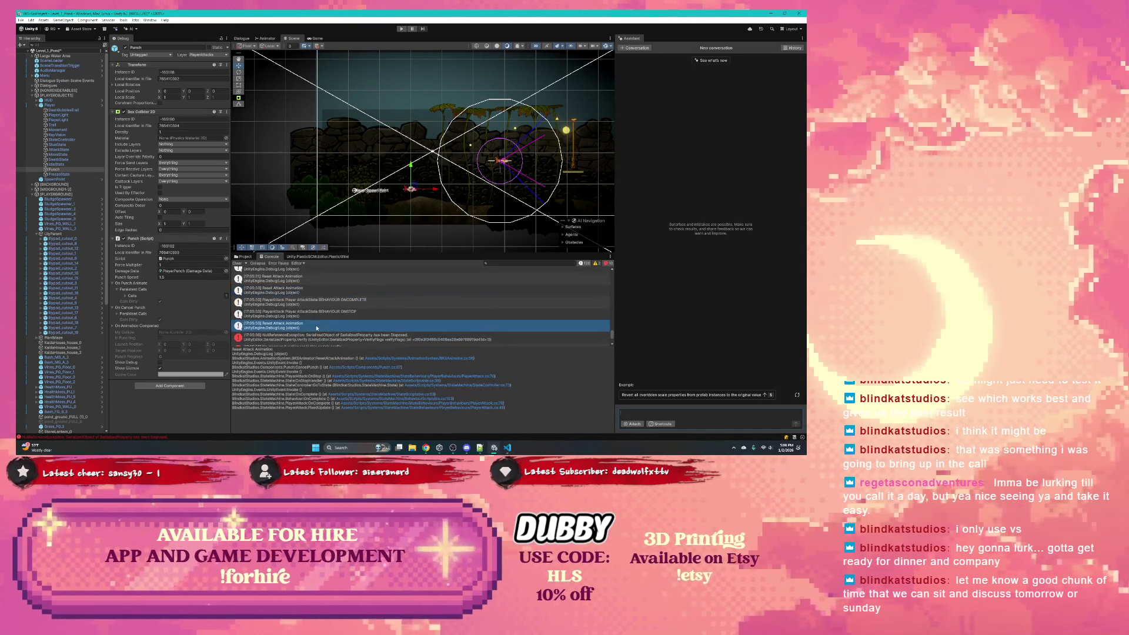
Step: Compare stack traces of an earlier Reset Attack Animation log and the BEHAVIOUR ONCOMPLETE log
{"action": "left_click", "coordinate": [305, 303]}
{"action": "scroll", "coordinate": [305, 297], "scroll_direction": "up", "scroll_amount": 3}
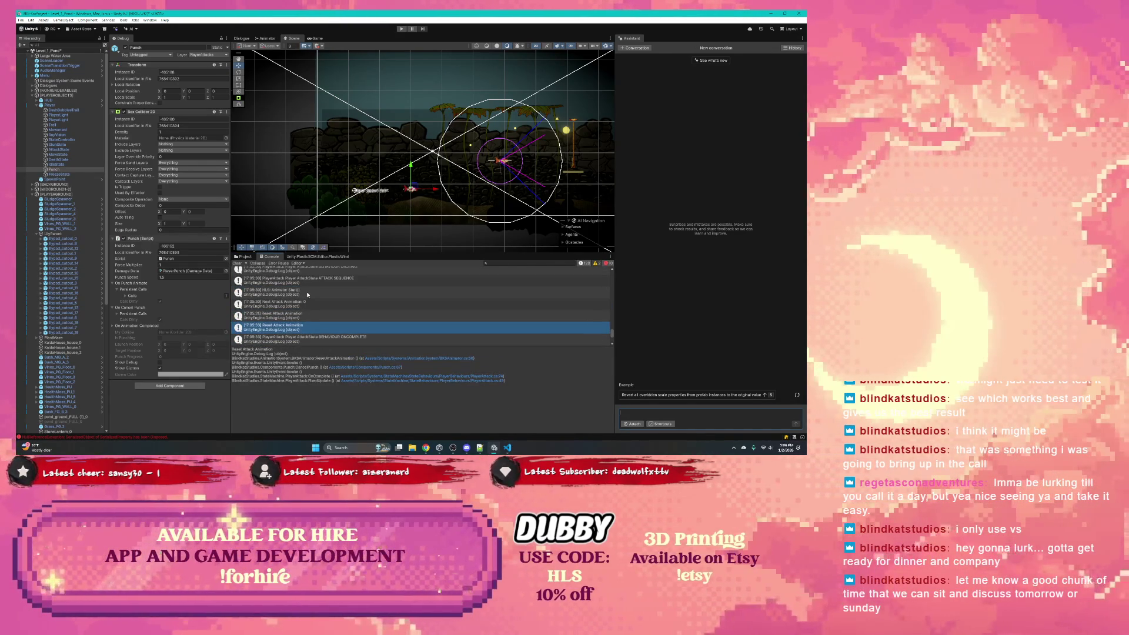
{"action": "scroll", "coordinate": [309, 300], "scroll_direction": "down", "scroll_amount": 2}
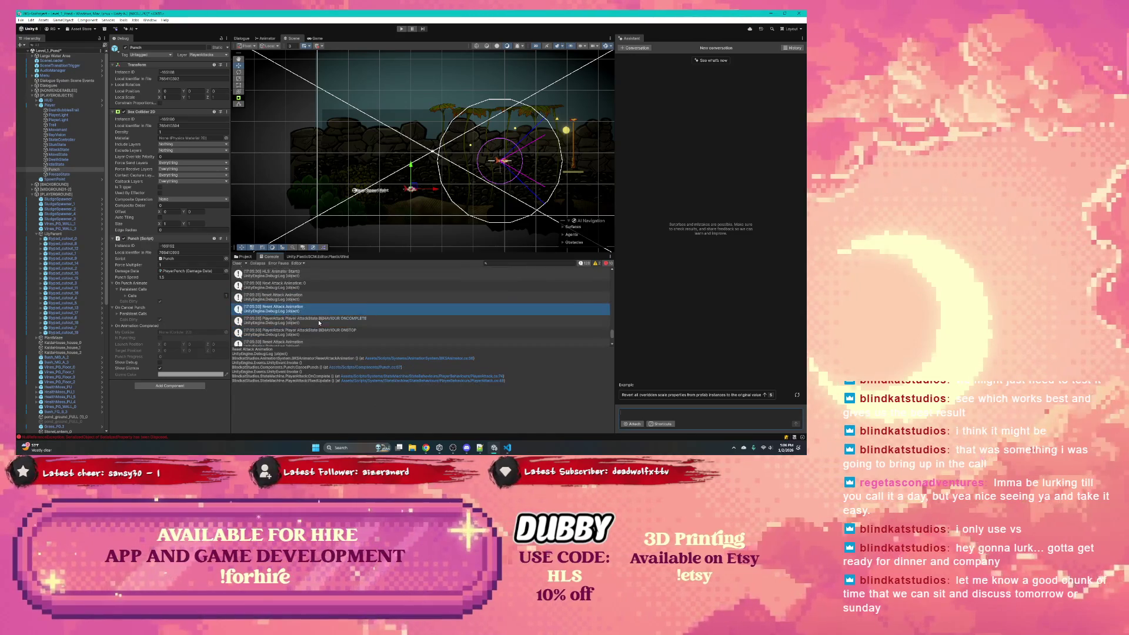
{"action": "left_click", "coordinate": [319, 321]}
{"action": "left_click", "coordinate": [303, 299]}
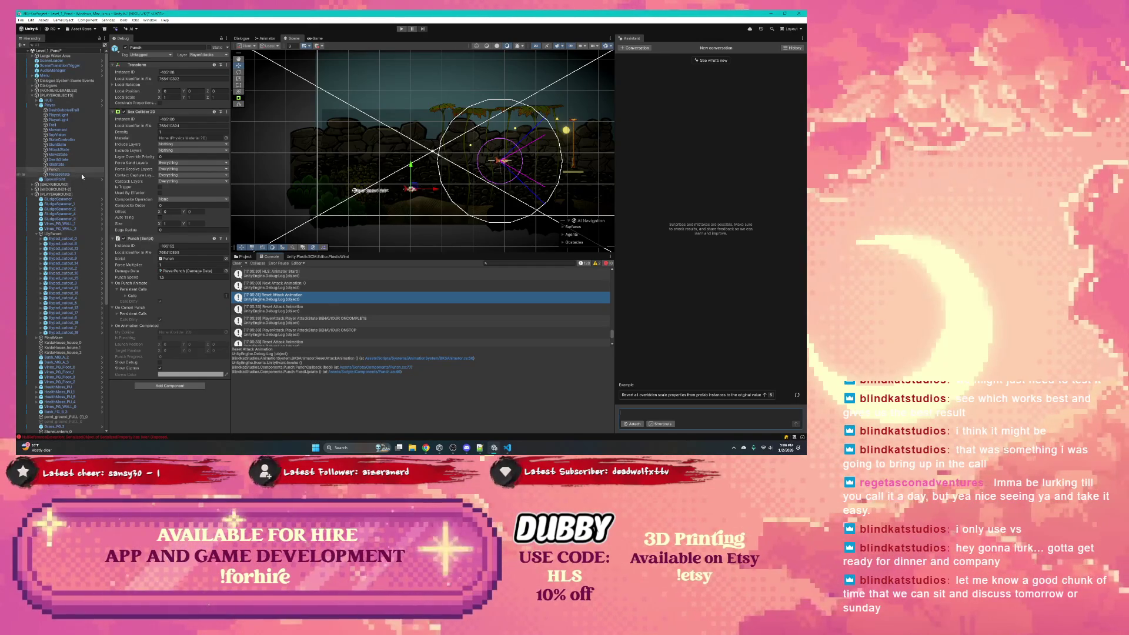
Step: Switch the Inspector from Debug to Normal mode, check FreezeState and IdleState, then reselect Punch
{"action": "left_click", "coordinate": [72, 176]}
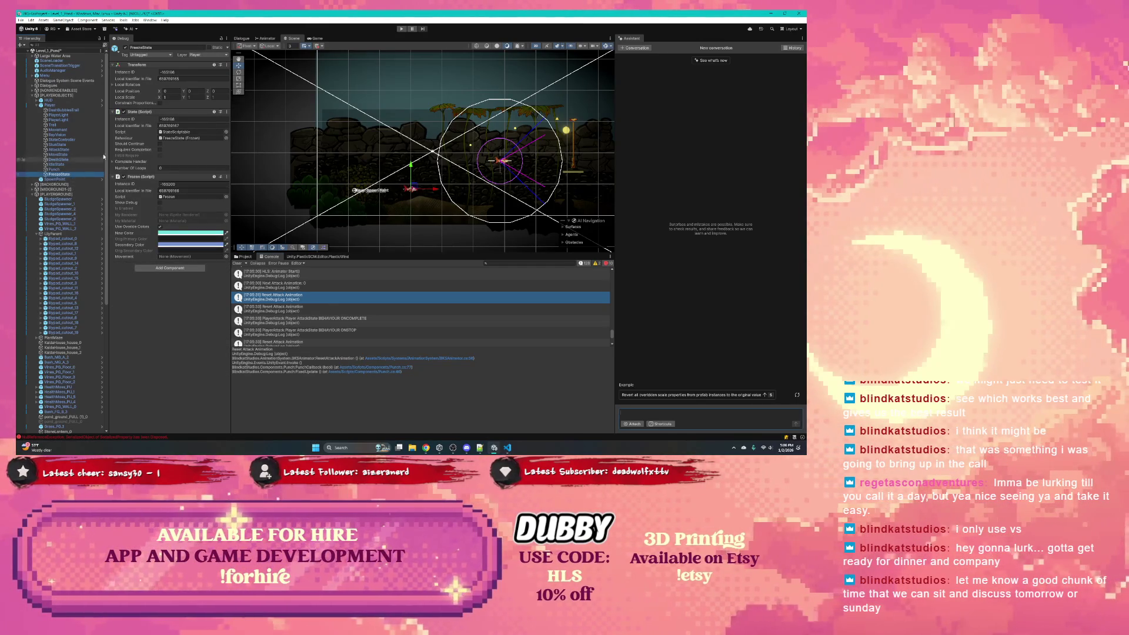
{"action": "left_click", "coordinate": [226, 38]}
{"action": "left_click", "coordinate": [236, 74]}
{"action": "left_click", "coordinate": [55, 169]}
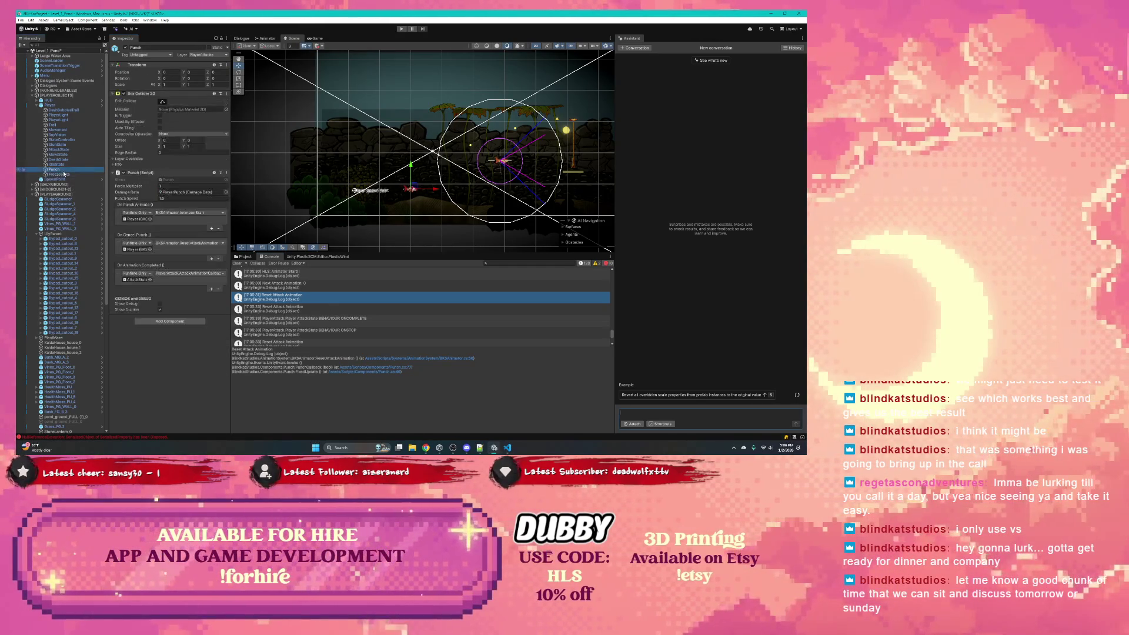
{"action": "left_click", "coordinate": [57, 165]}
{"action": "left_click", "coordinate": [65, 169]}
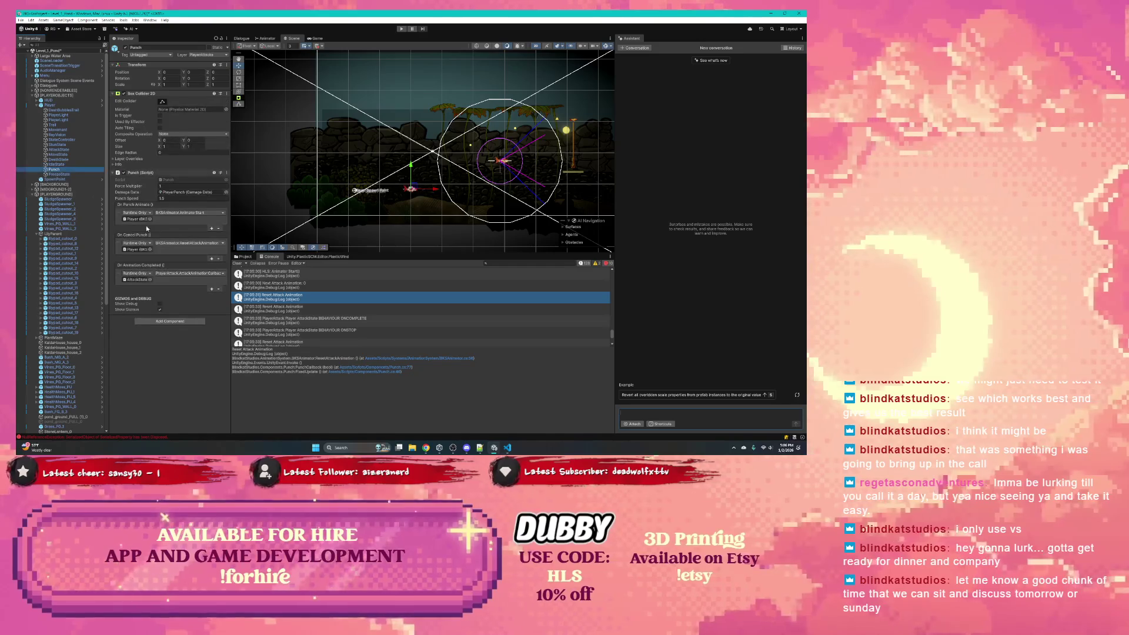